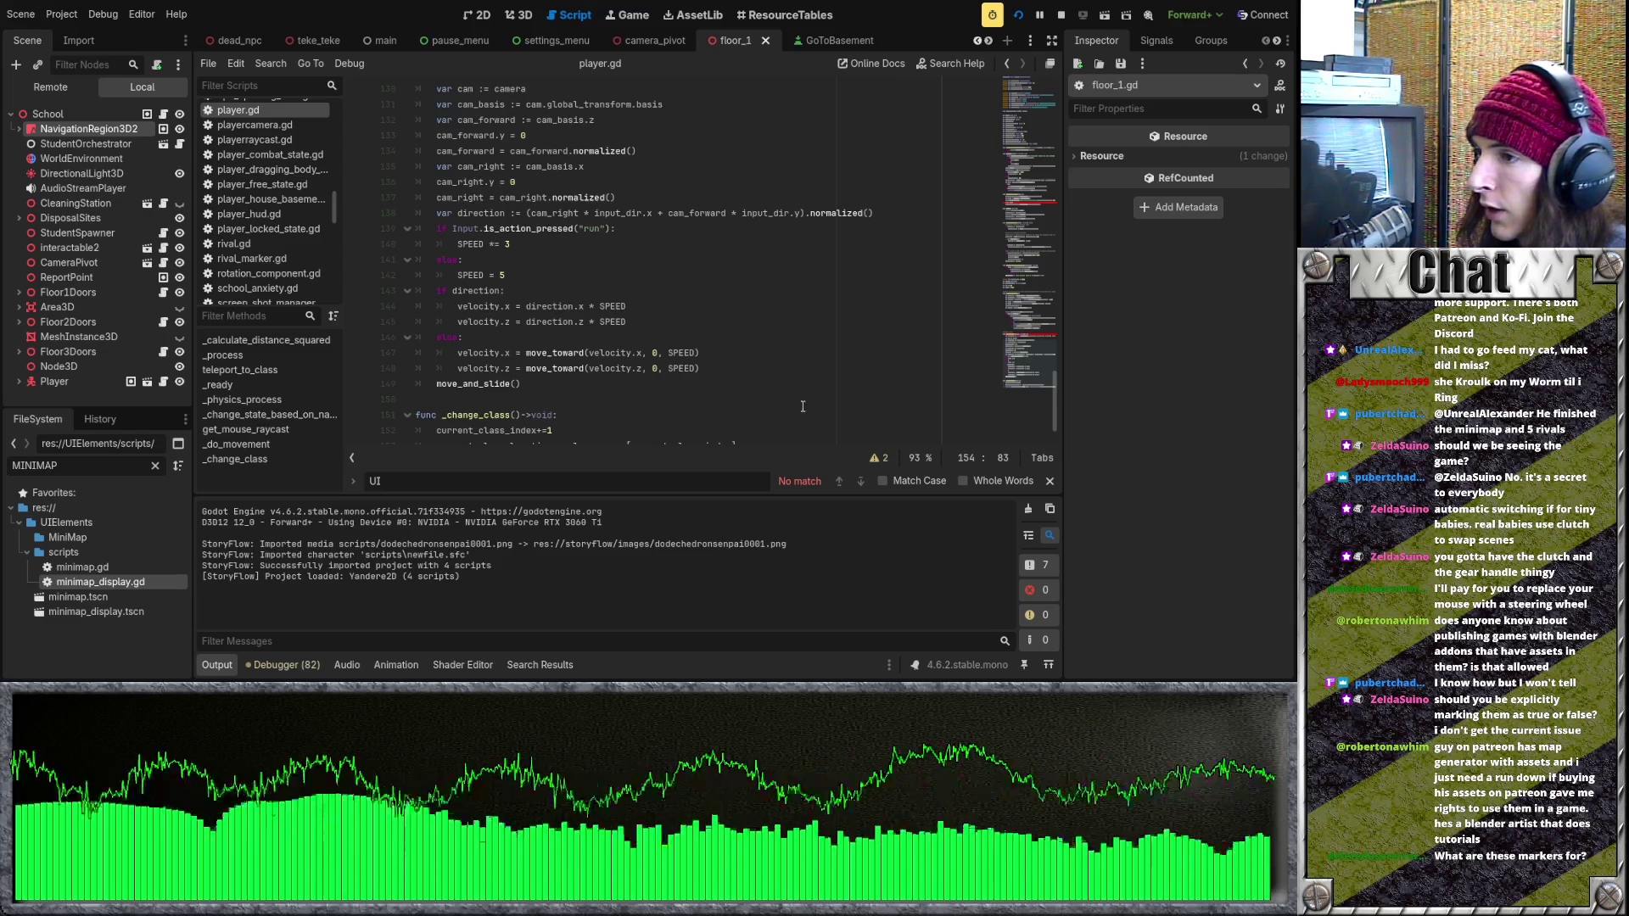
# Open the minimap_display.gd script and minimap_display scene, showing the MinimapManager's script.
pyautogui.scroll(-3, 794, 419)
pyautogui.moveTo(988, 417)
pyautogui.mouseDown()
pyautogui.moveTo(879, 418)
pyautogui.moveTo(995, 423)
pyautogui.mouseUp()
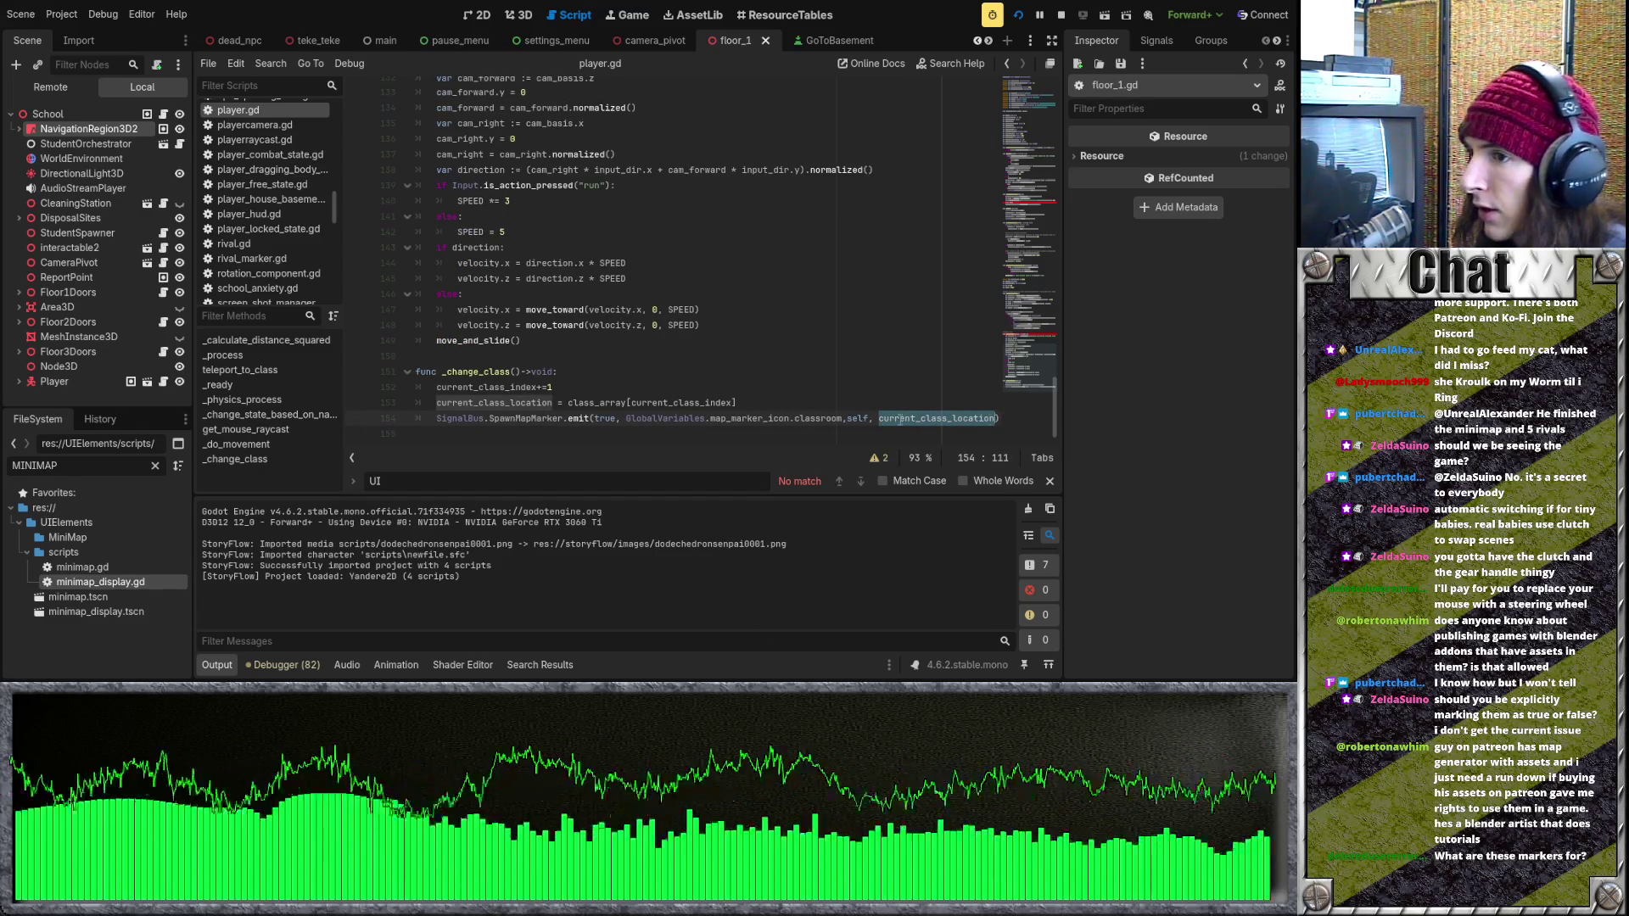
pyautogui.doubleClick(132, 580)
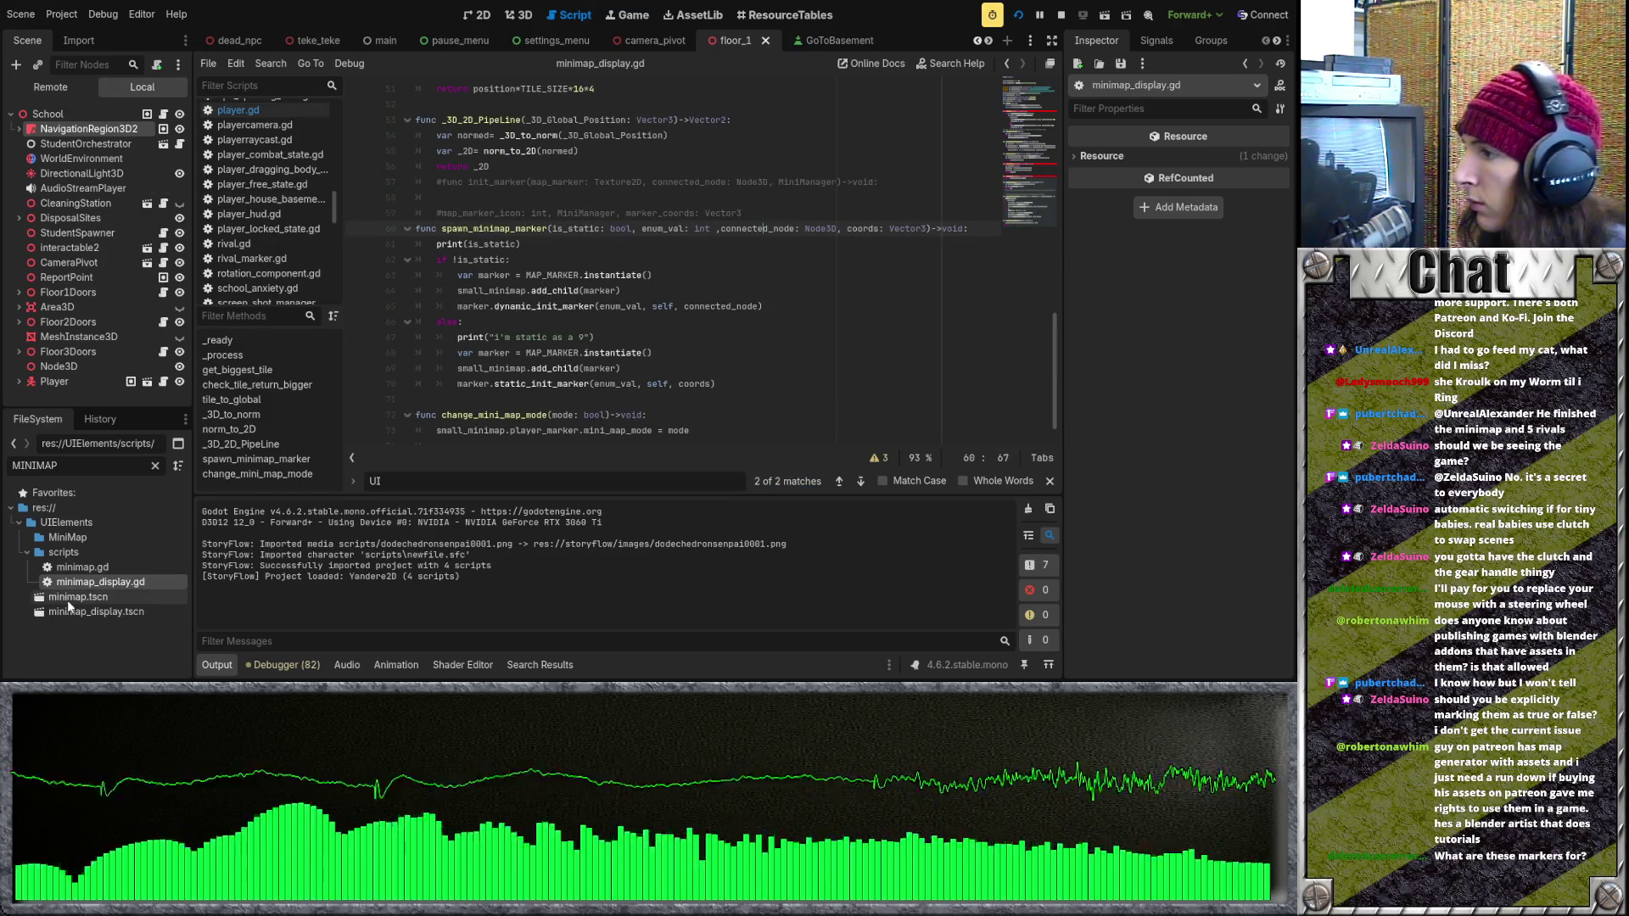
pyautogui.doubleClick(96, 611)
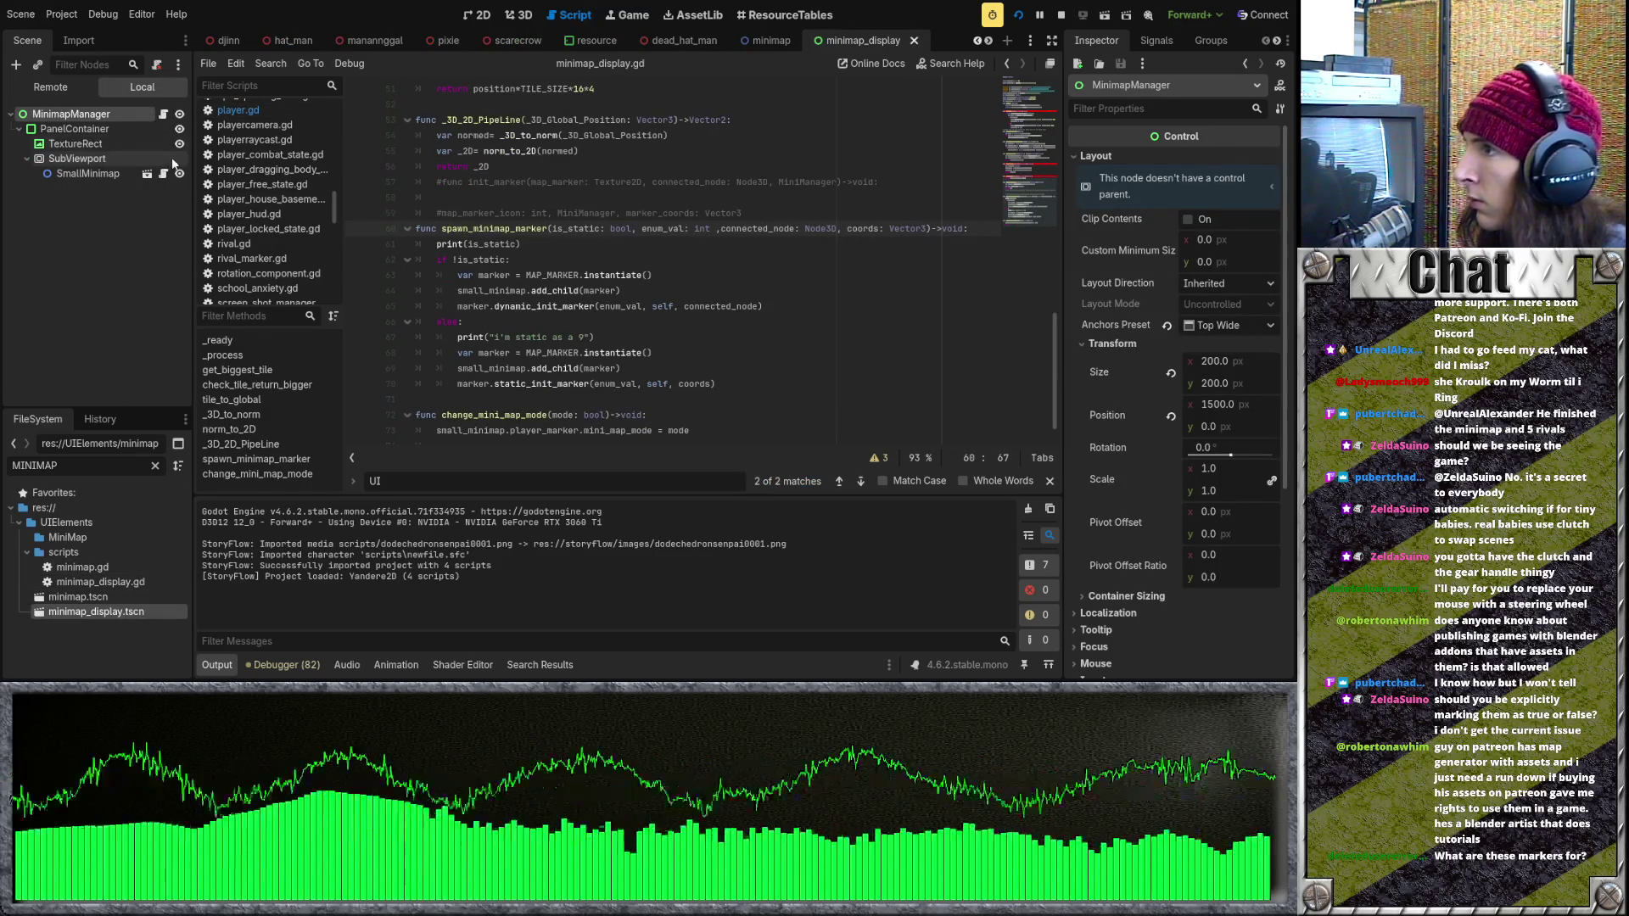
pyautogui.click(163, 114)
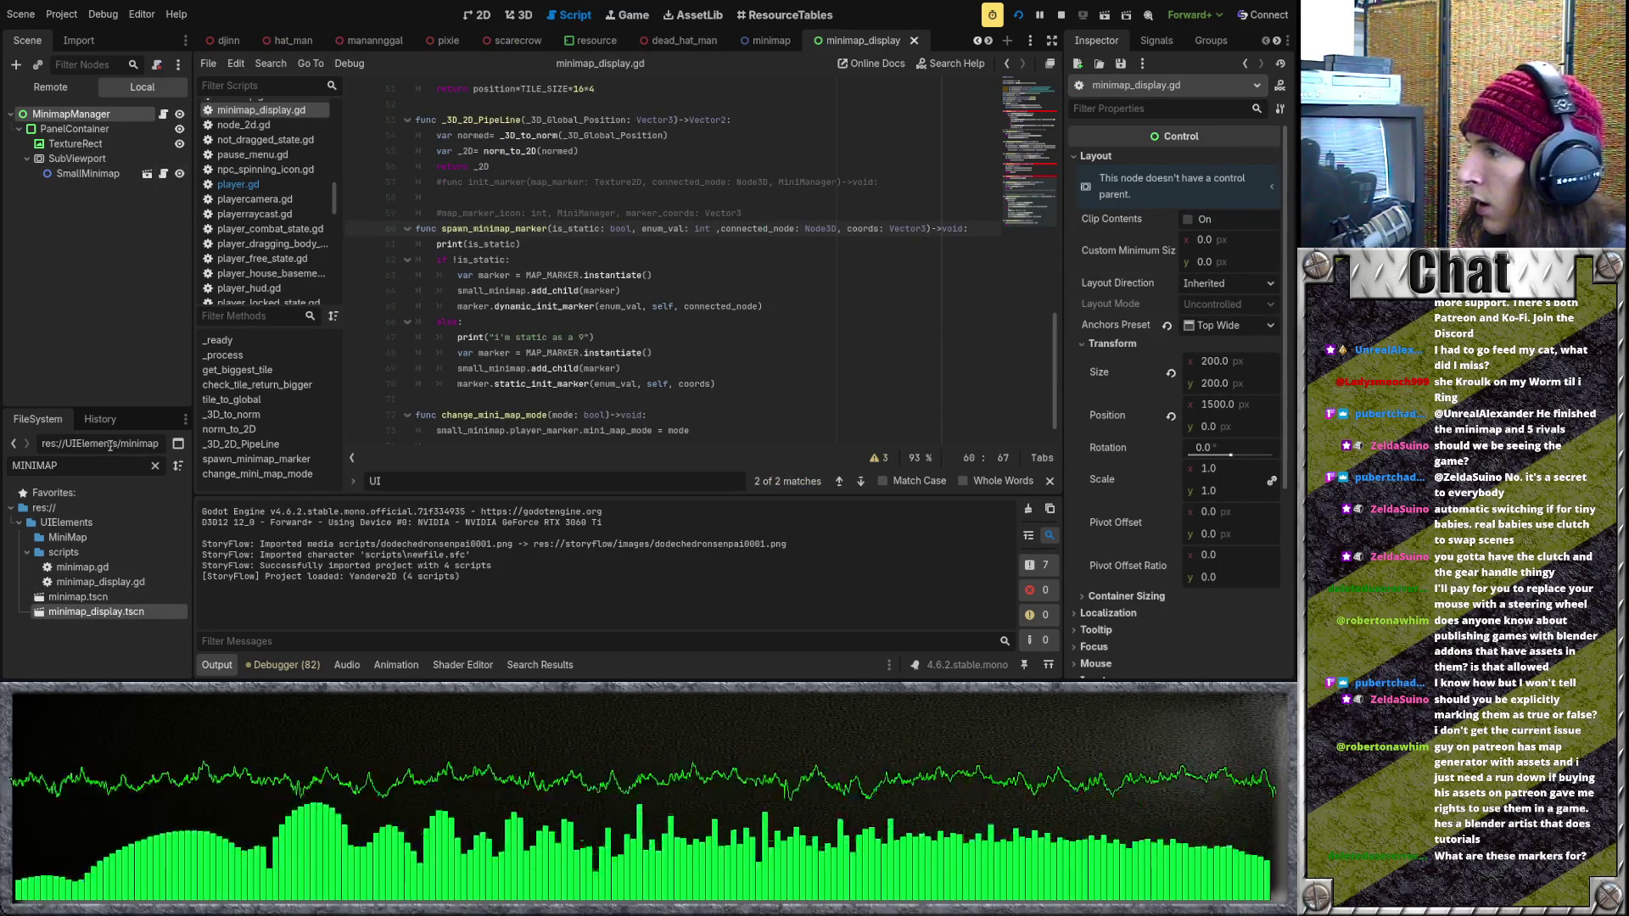
# Filter FileSystem by 'mar', then open the map_marker scene and its map_marker.gd script.
pyautogui.hotkey('ctrl', 'a')
pyautogui.write('mar')
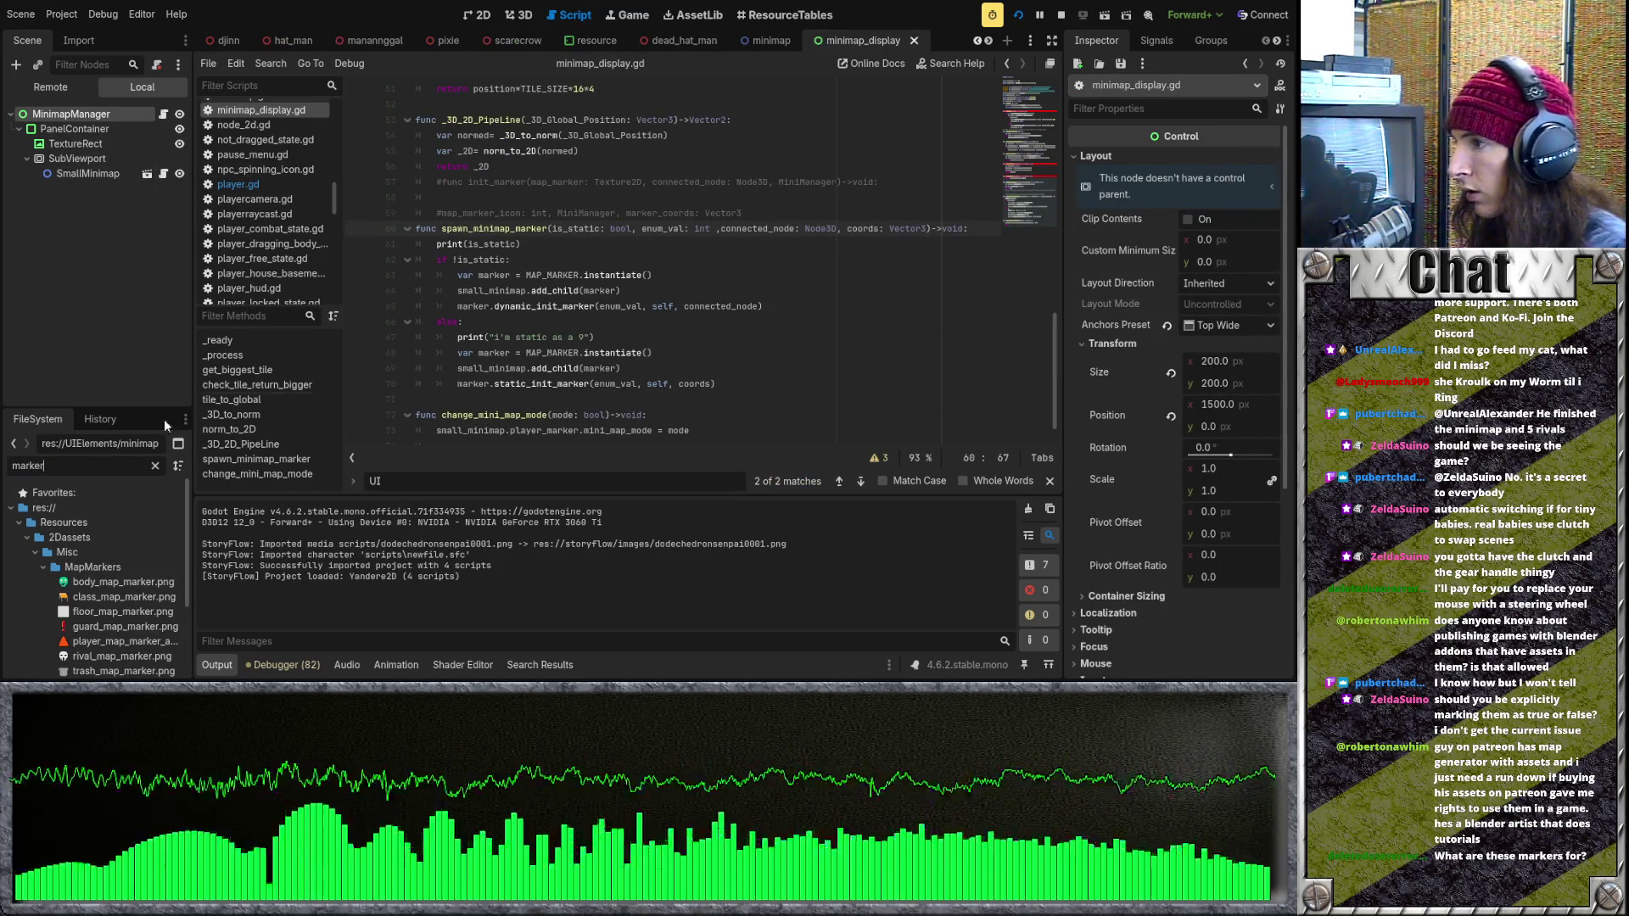
pyautogui.scroll(-3, 131, 552)
pyautogui.doubleClick(95, 649)
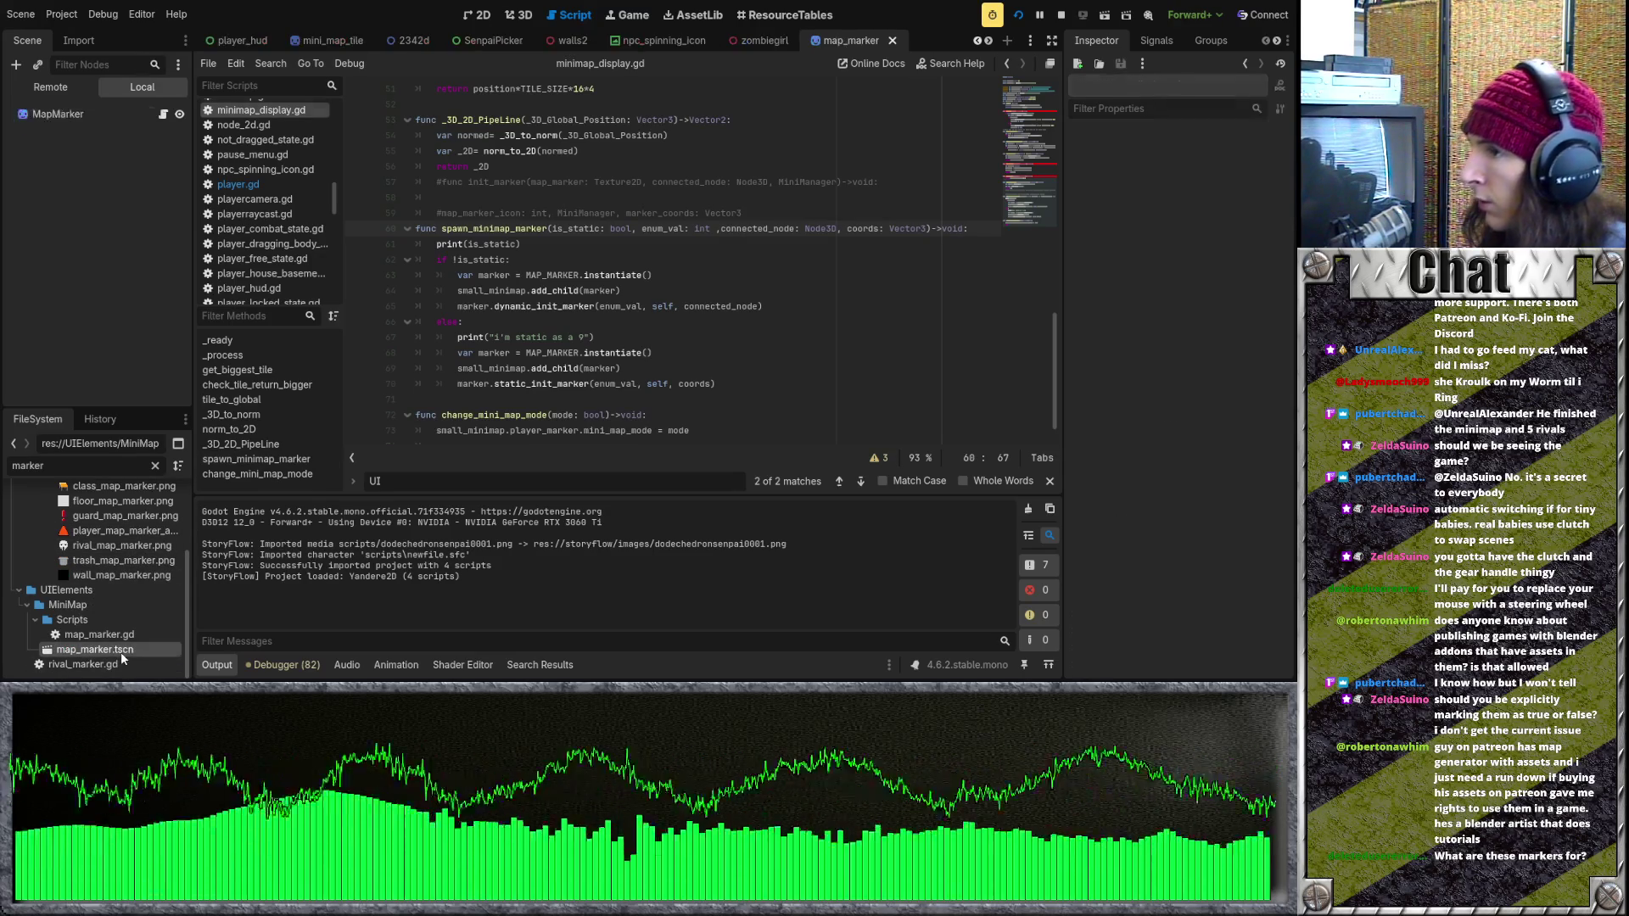
pyautogui.scroll(-1, 587, 376)
pyautogui.scroll(1, 575, 386)
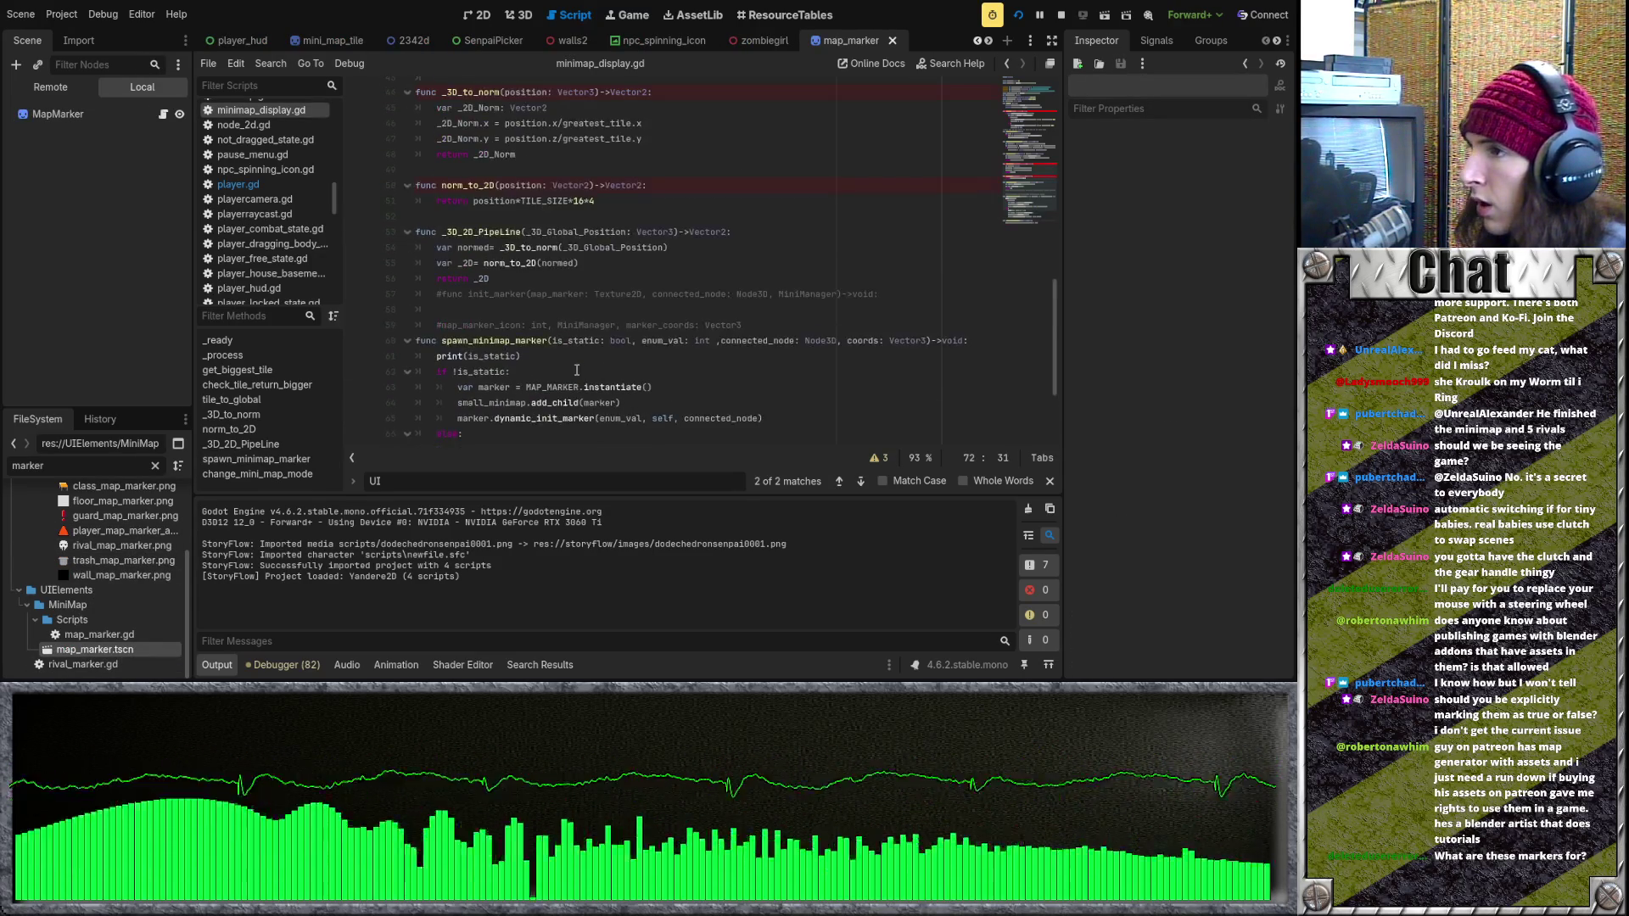
pyautogui.scroll(-1, 576, 371)
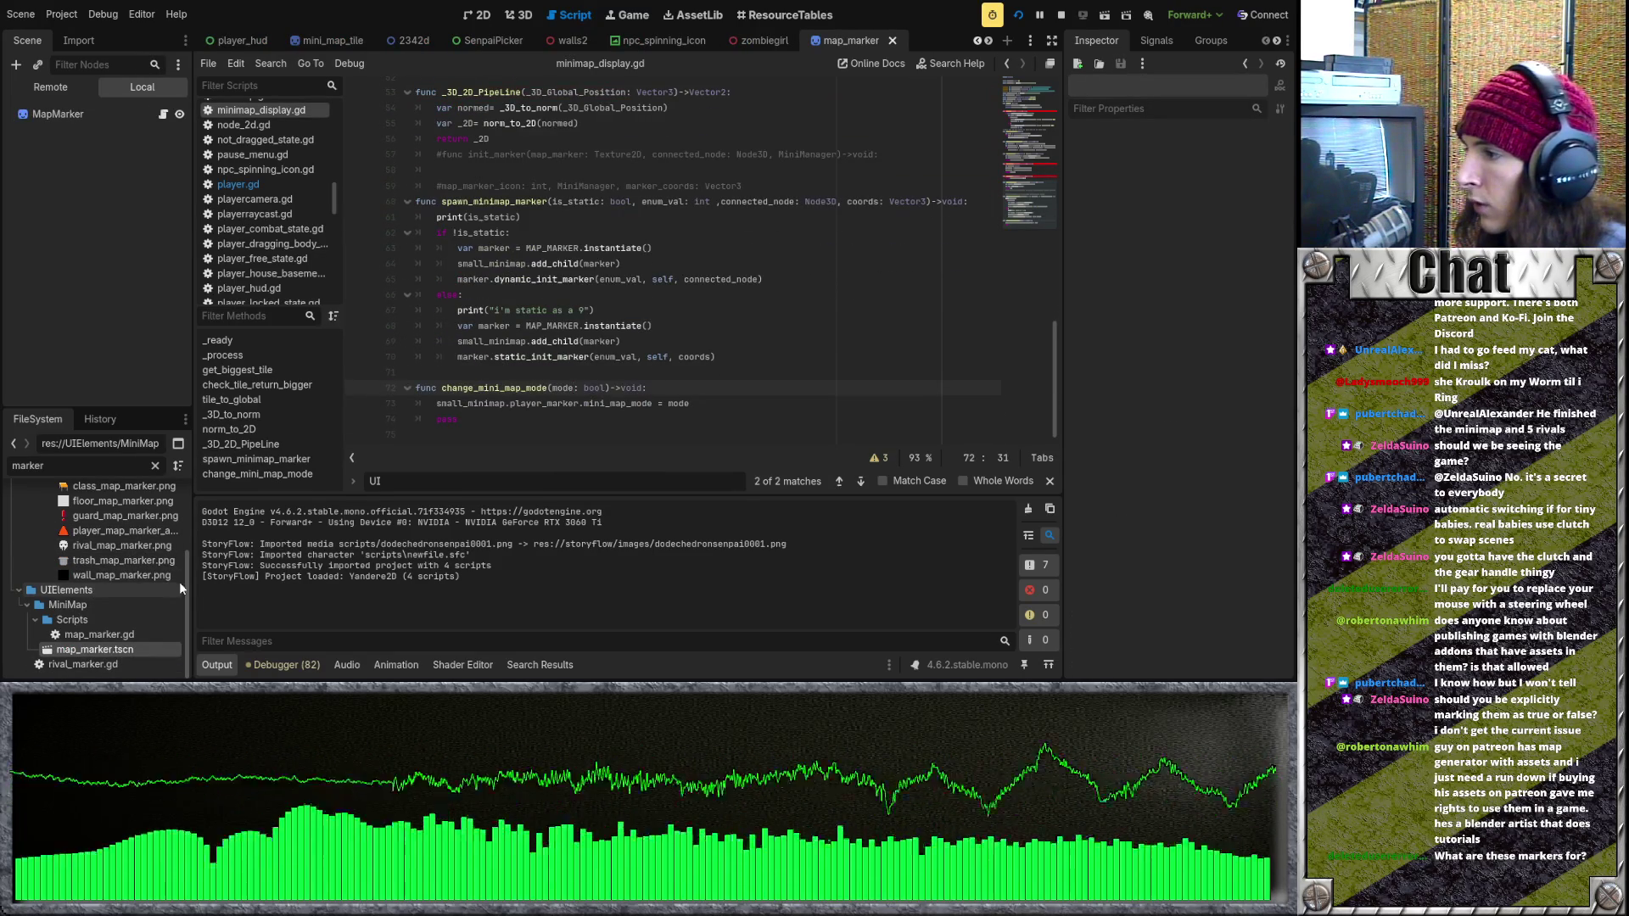
pyautogui.doubleClick(136, 636)
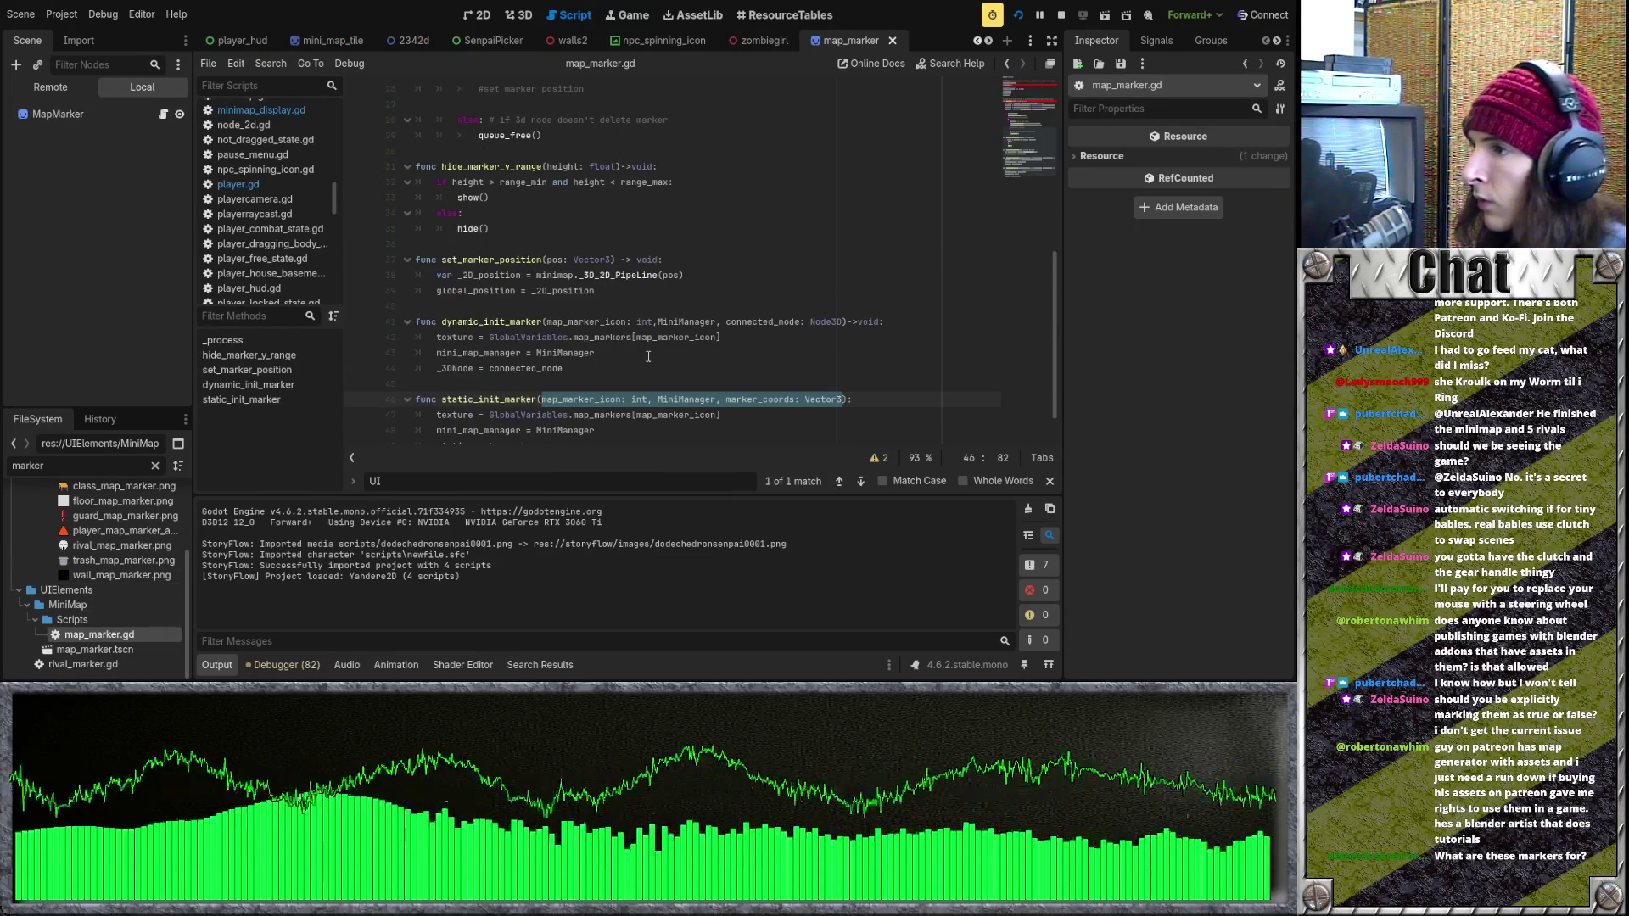
# Trace the marker_coords uses and the set_marker_position(coords) call in map_marker.gd.
pyautogui.scroll(-1, 648, 356)
pyautogui.click(648, 342)
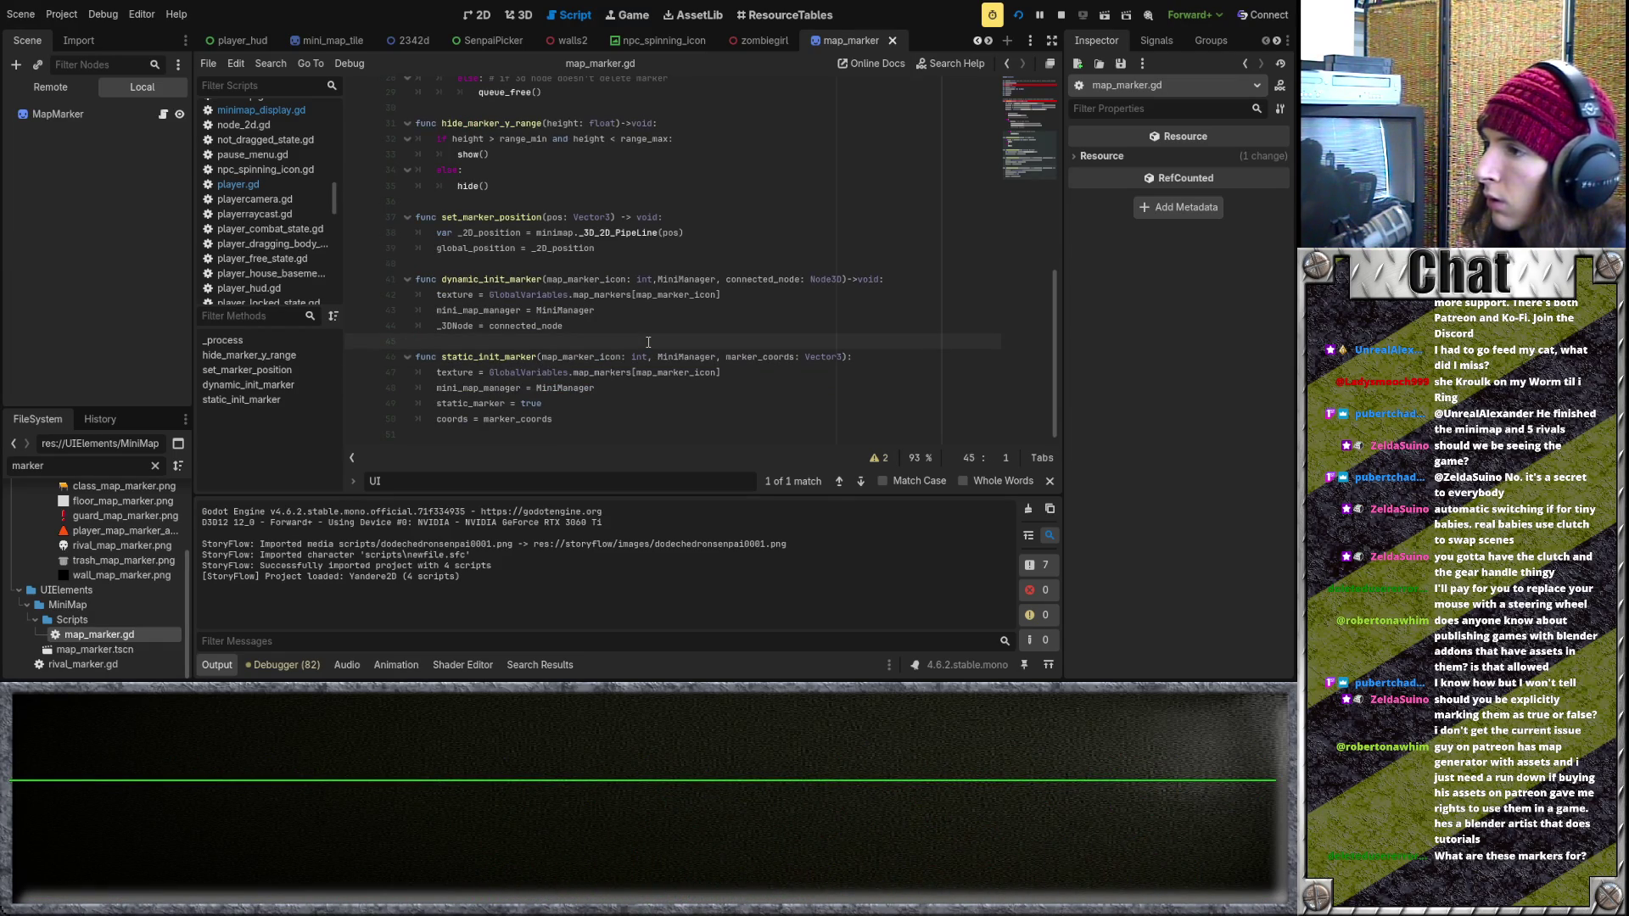
pyautogui.moveTo(553, 419); pyautogui.dragTo(483, 419)
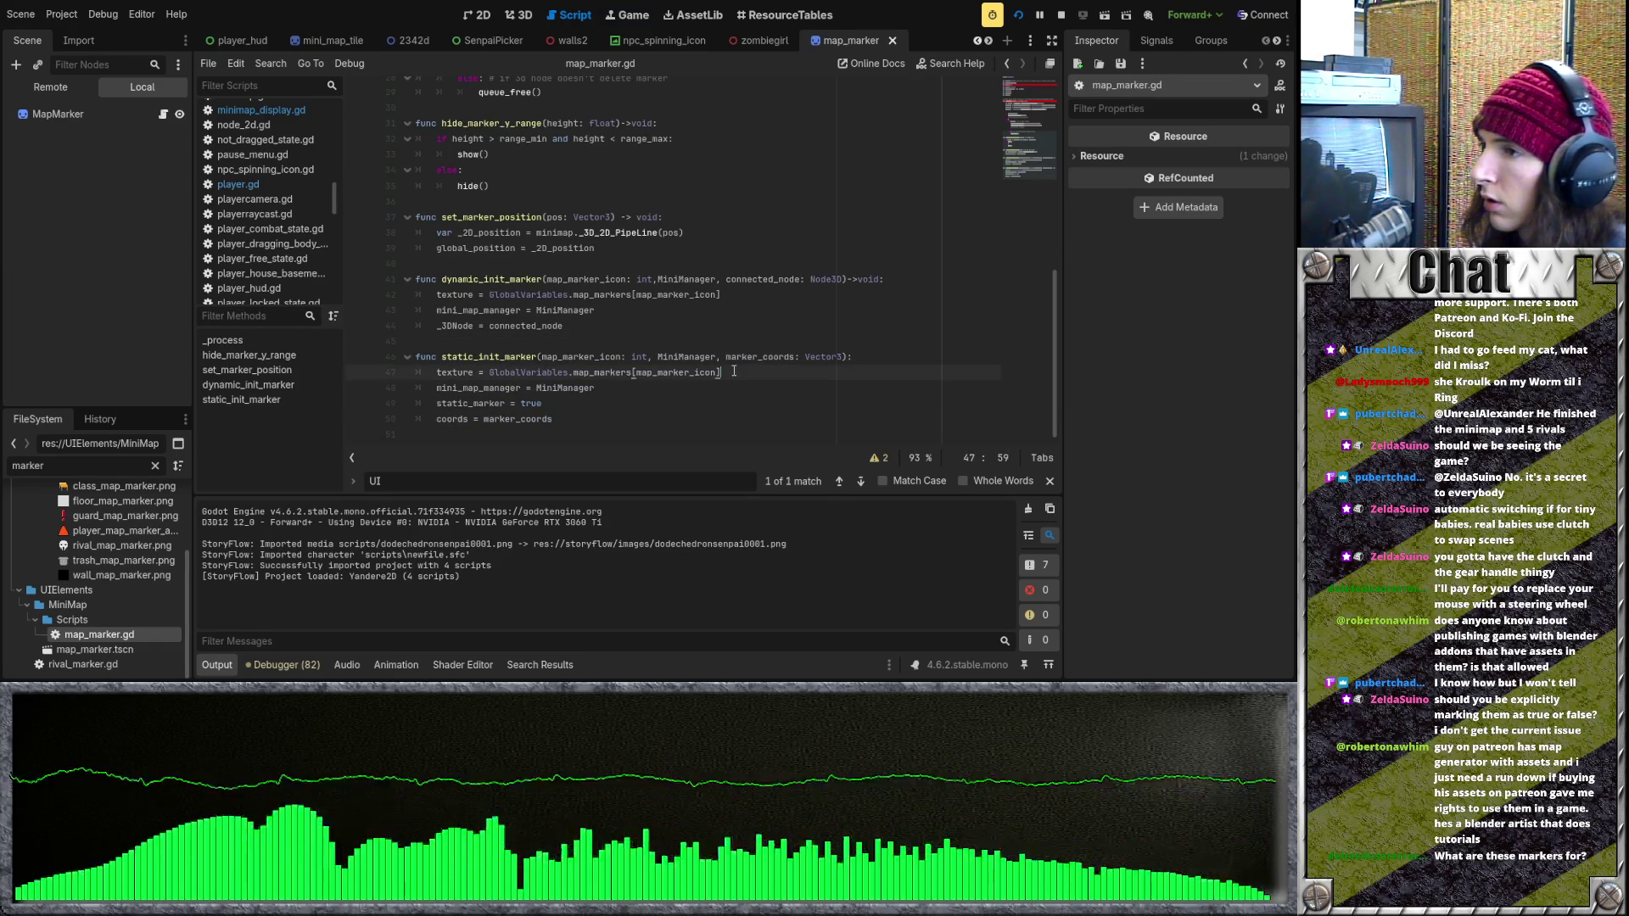
pyautogui.click(734, 370)
pyautogui.scroll(10, 571, 389)
pyautogui.scroll(-2, 565, 320)
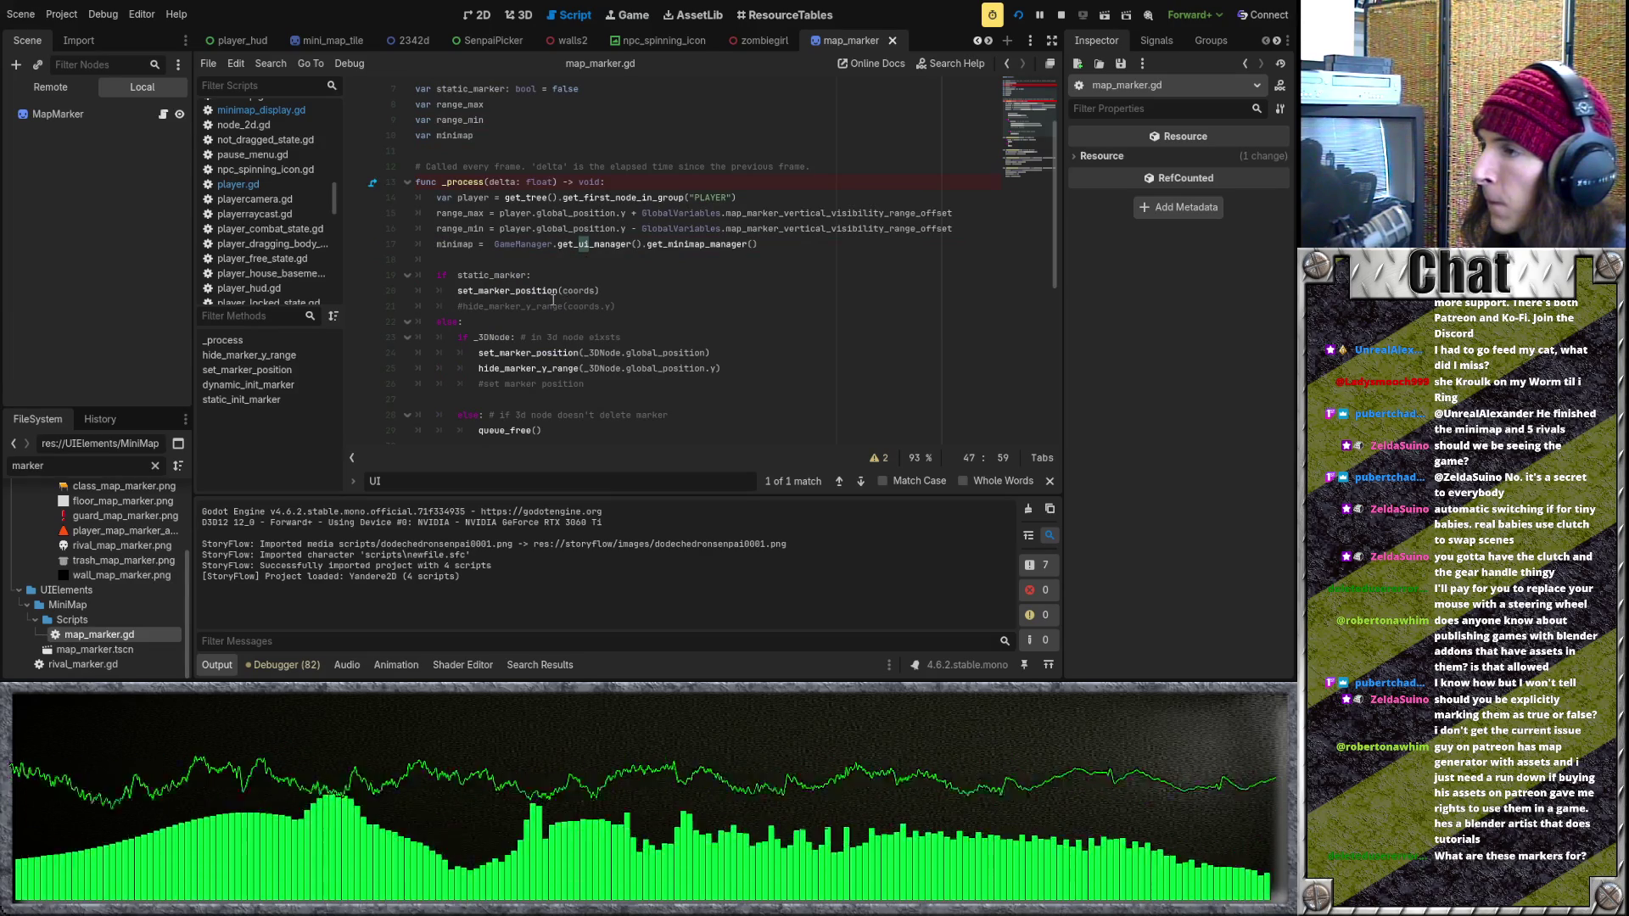
pyautogui.scroll(1, 566, 325)
pyautogui.moveTo(561, 337); pyautogui.dragTo(600, 337)
pyautogui.click(615, 337)
# Scroll through _process and the init functions, then restart the running game.
pyautogui.scroll(-5, 562, 350)
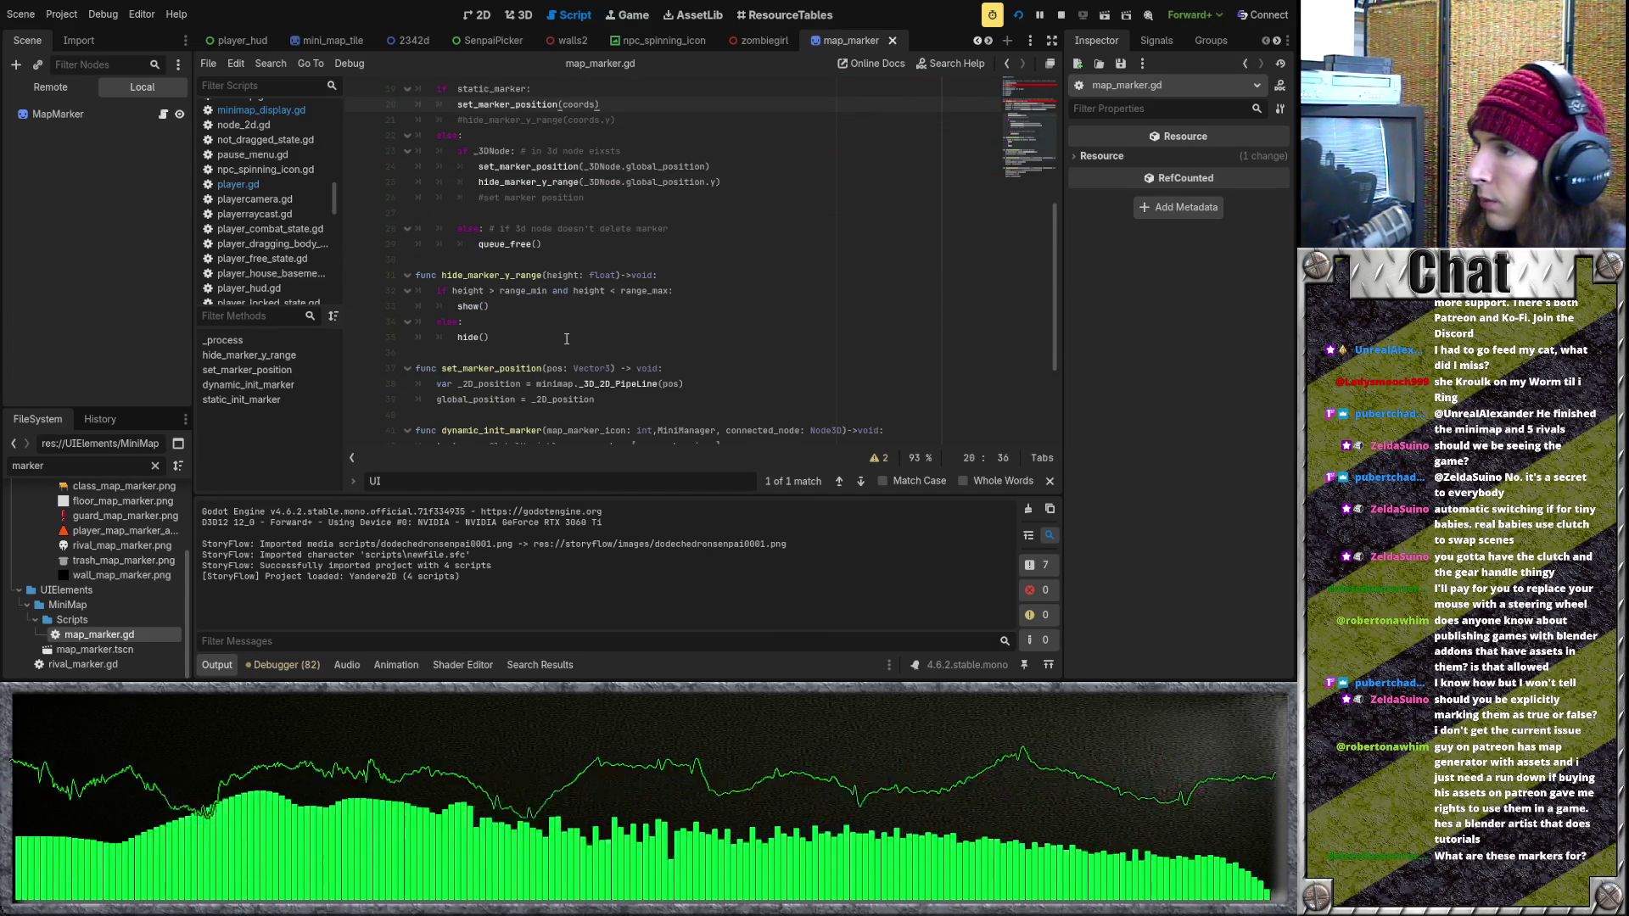
pyautogui.scroll(-2, 566, 339)
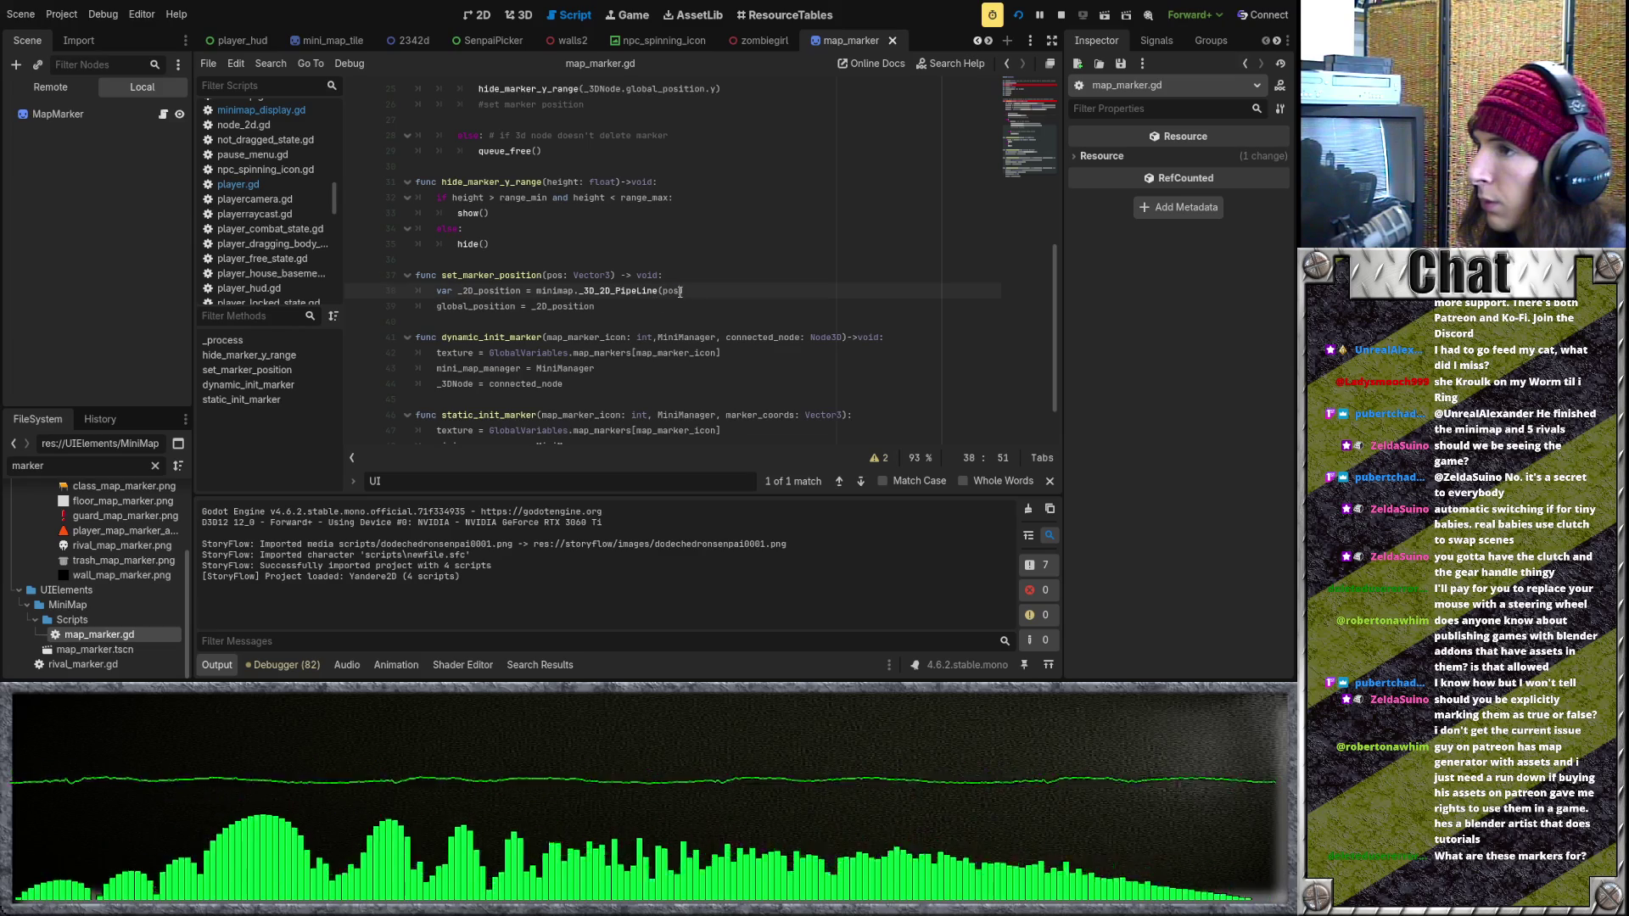
pyautogui.press('BackSpace')
pyautogui.press('BackSpace')
pyautogui.press('BackSpace')
pyautogui.scroll(8, 670, 301)
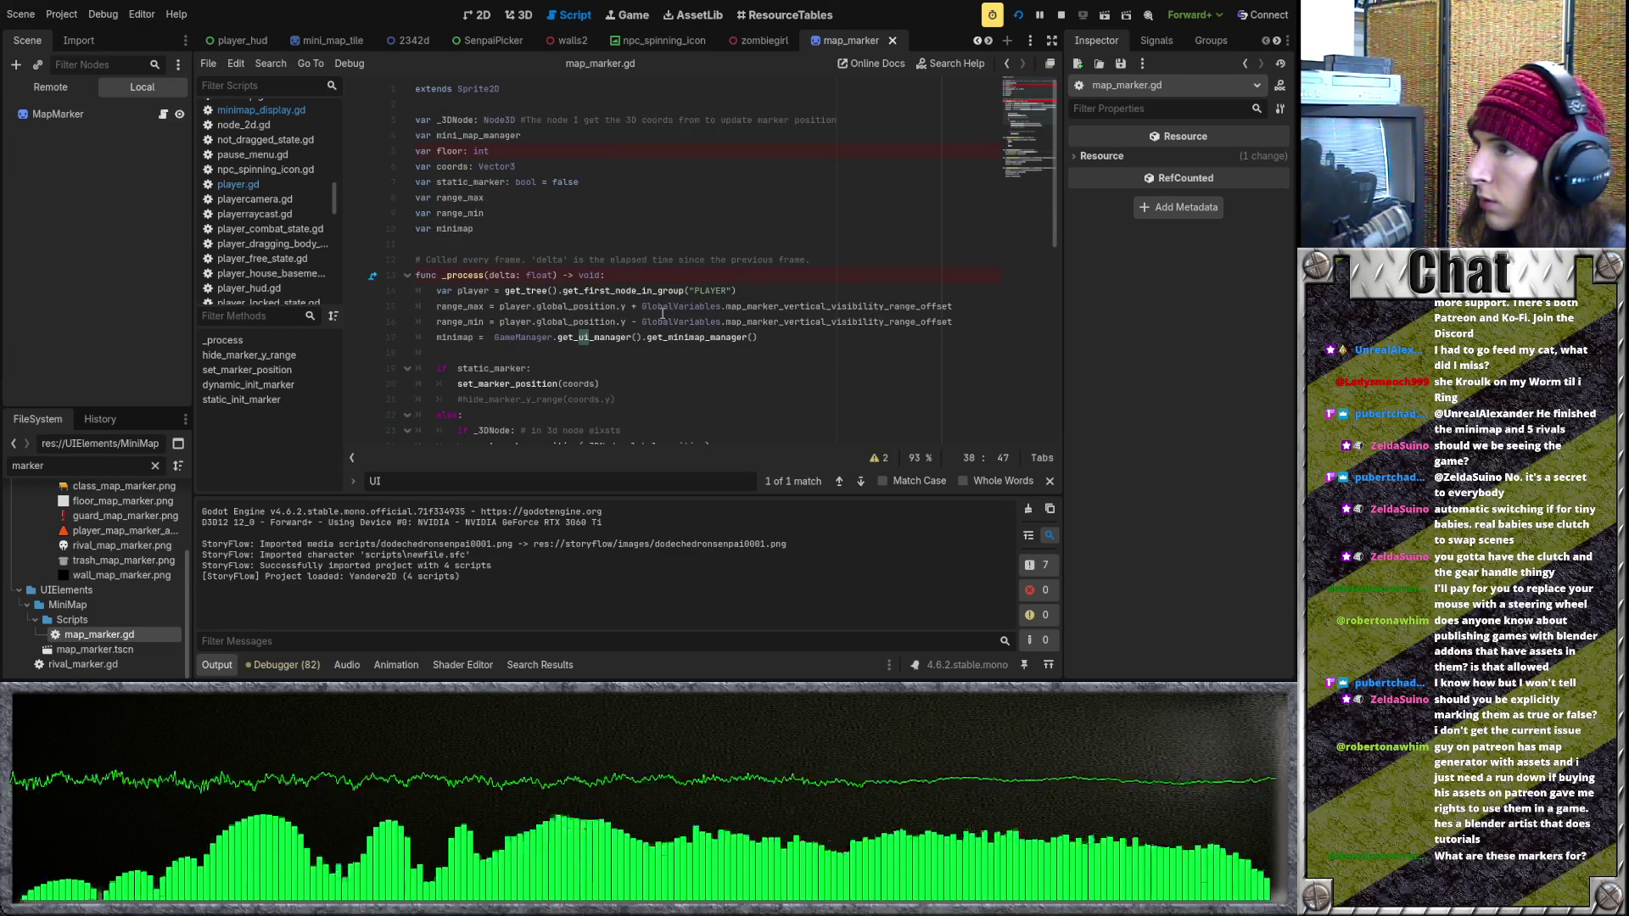
pyautogui.scroll(-2, 662, 313)
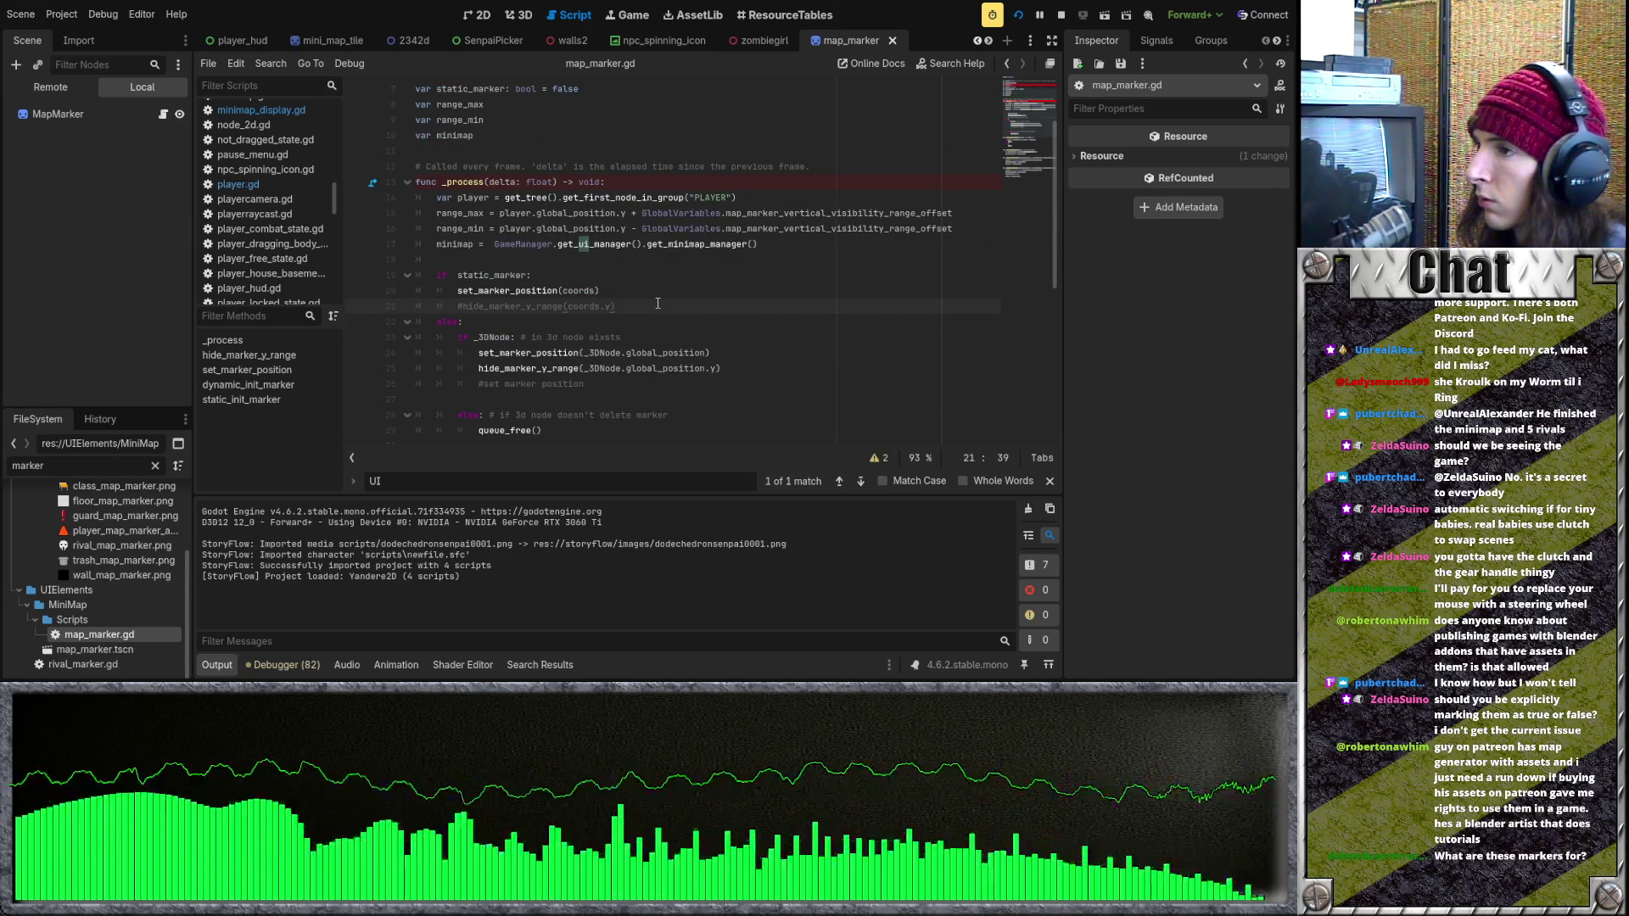
pyautogui.scroll(2, 658, 303)
pyautogui.scroll(-9, 658, 303)
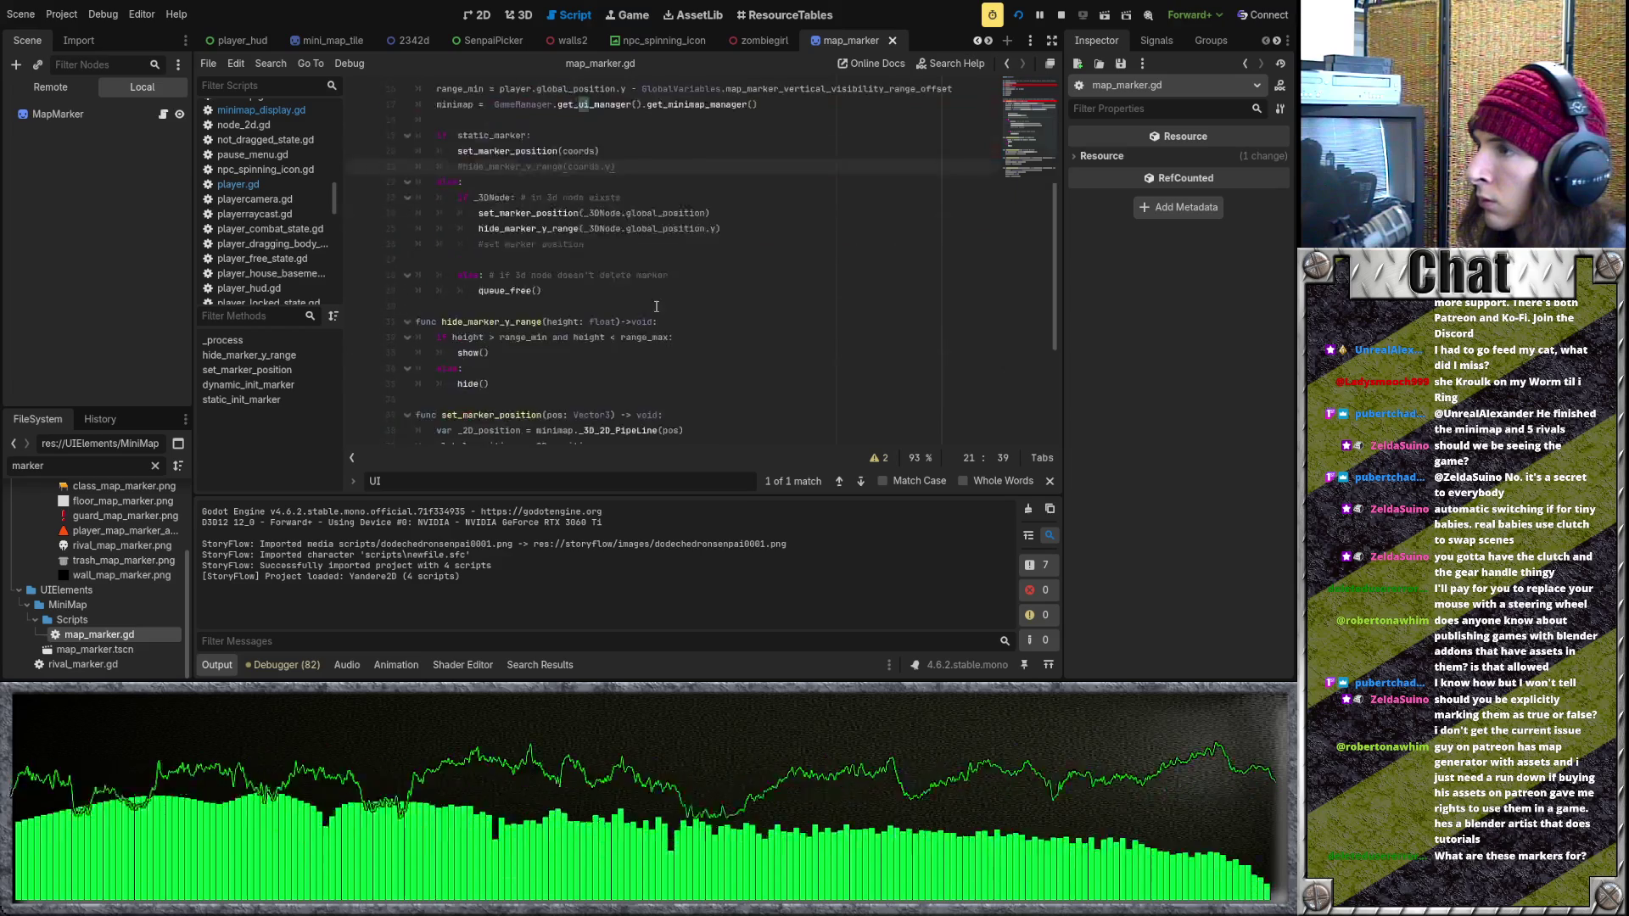
pyautogui.scroll(7, 656, 307)
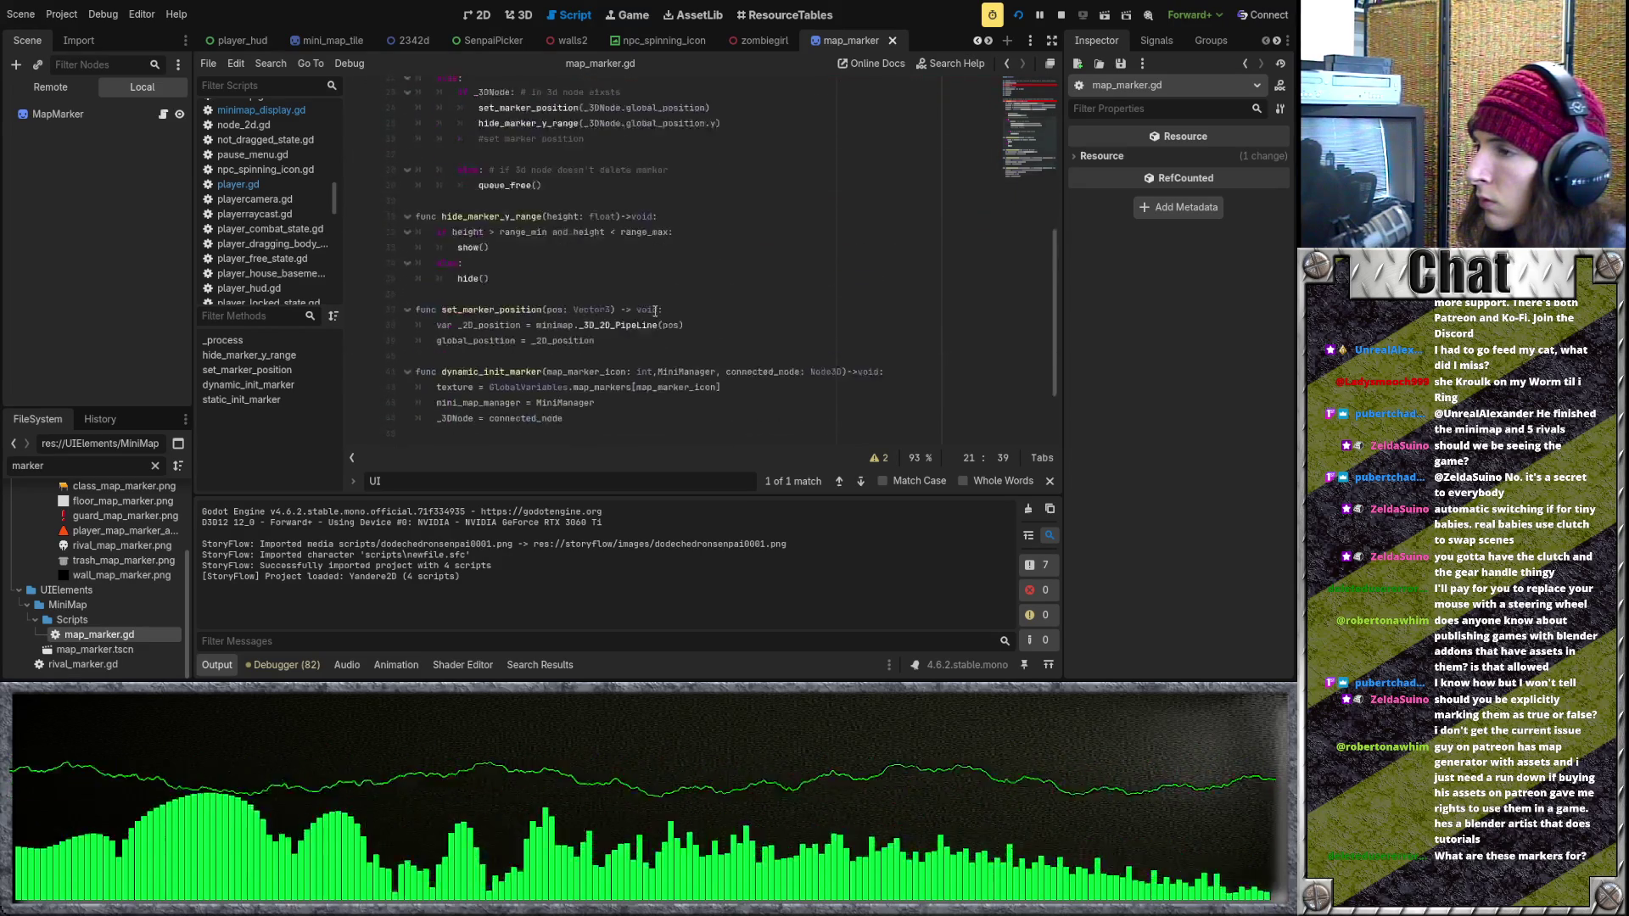
pyautogui.scroll(2, 654, 307)
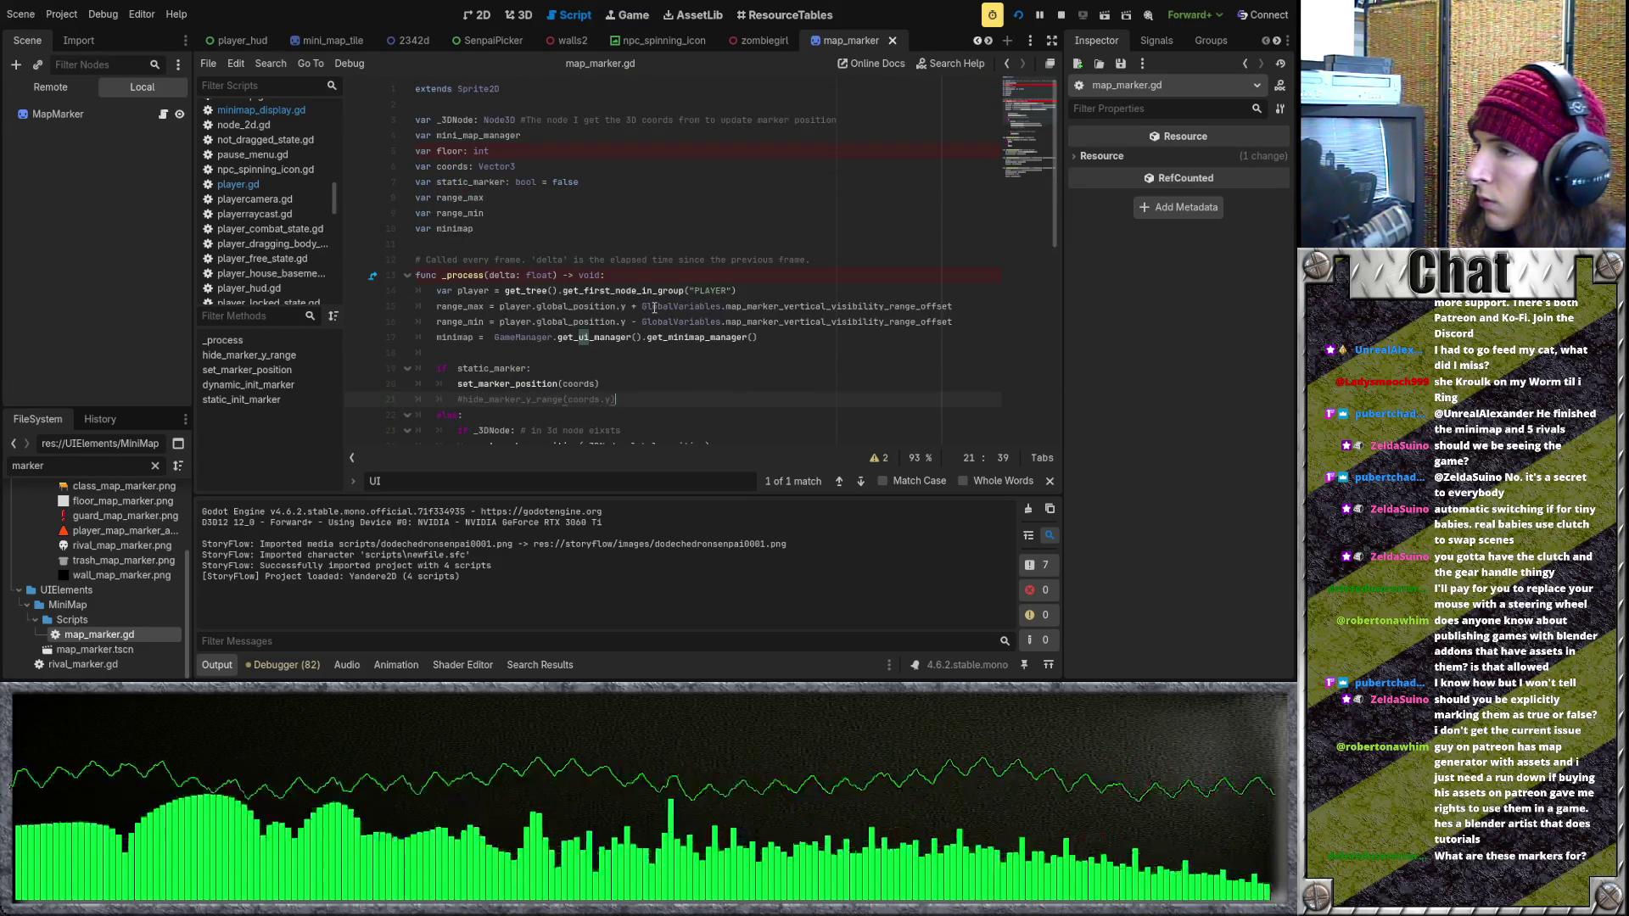
pyautogui.scroll(-2, 654, 307)
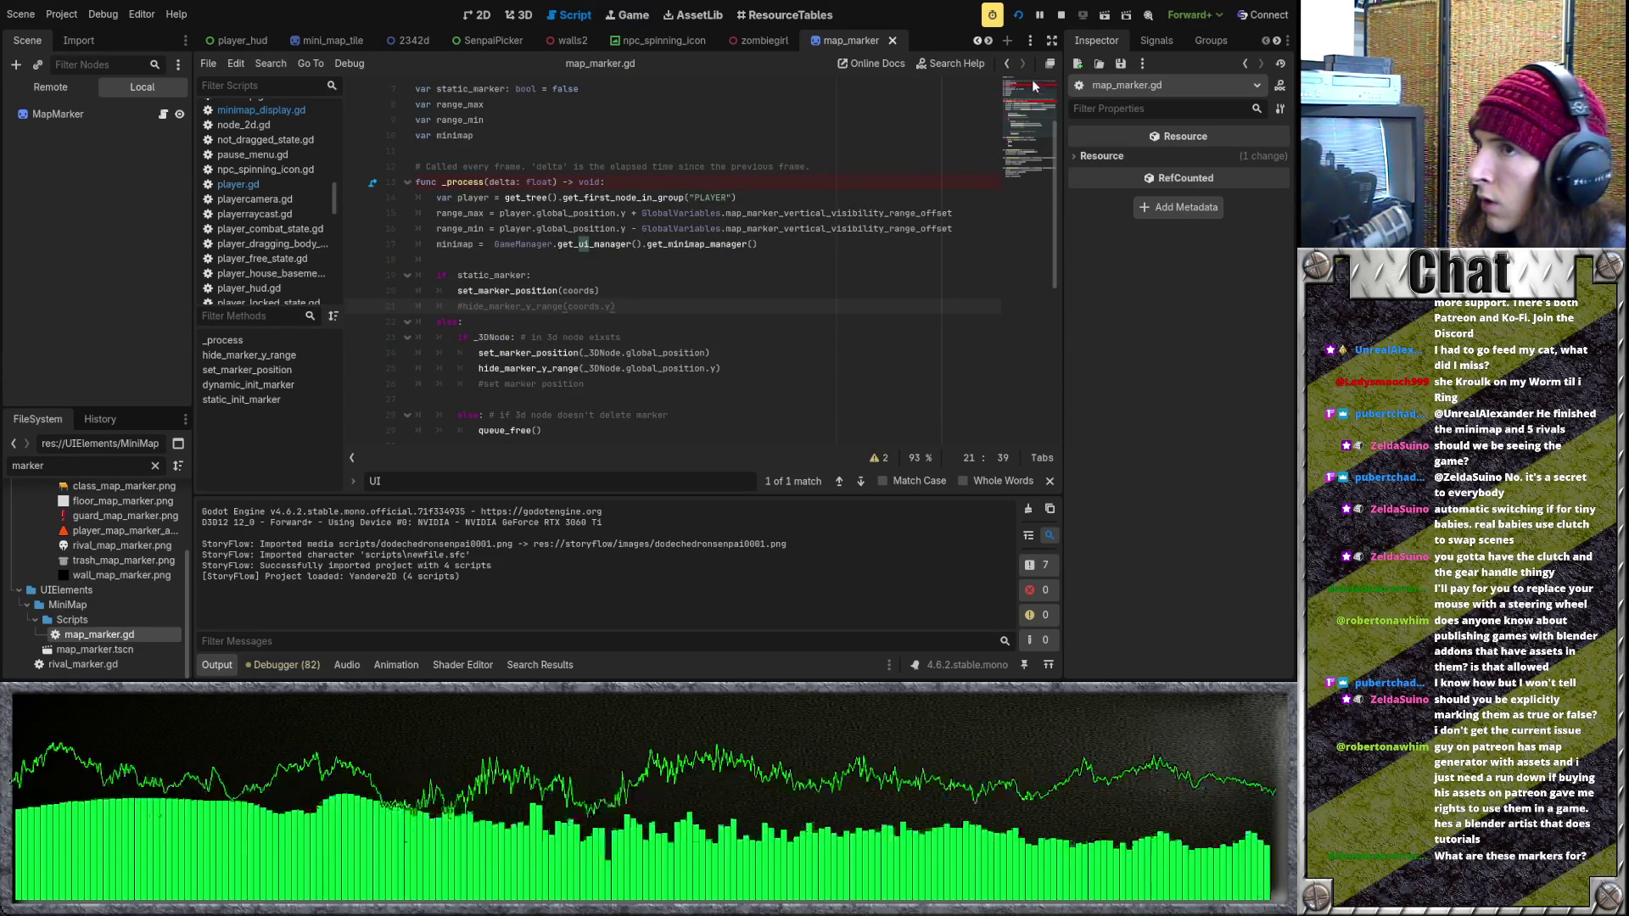
pyautogui.click(1019, 15)
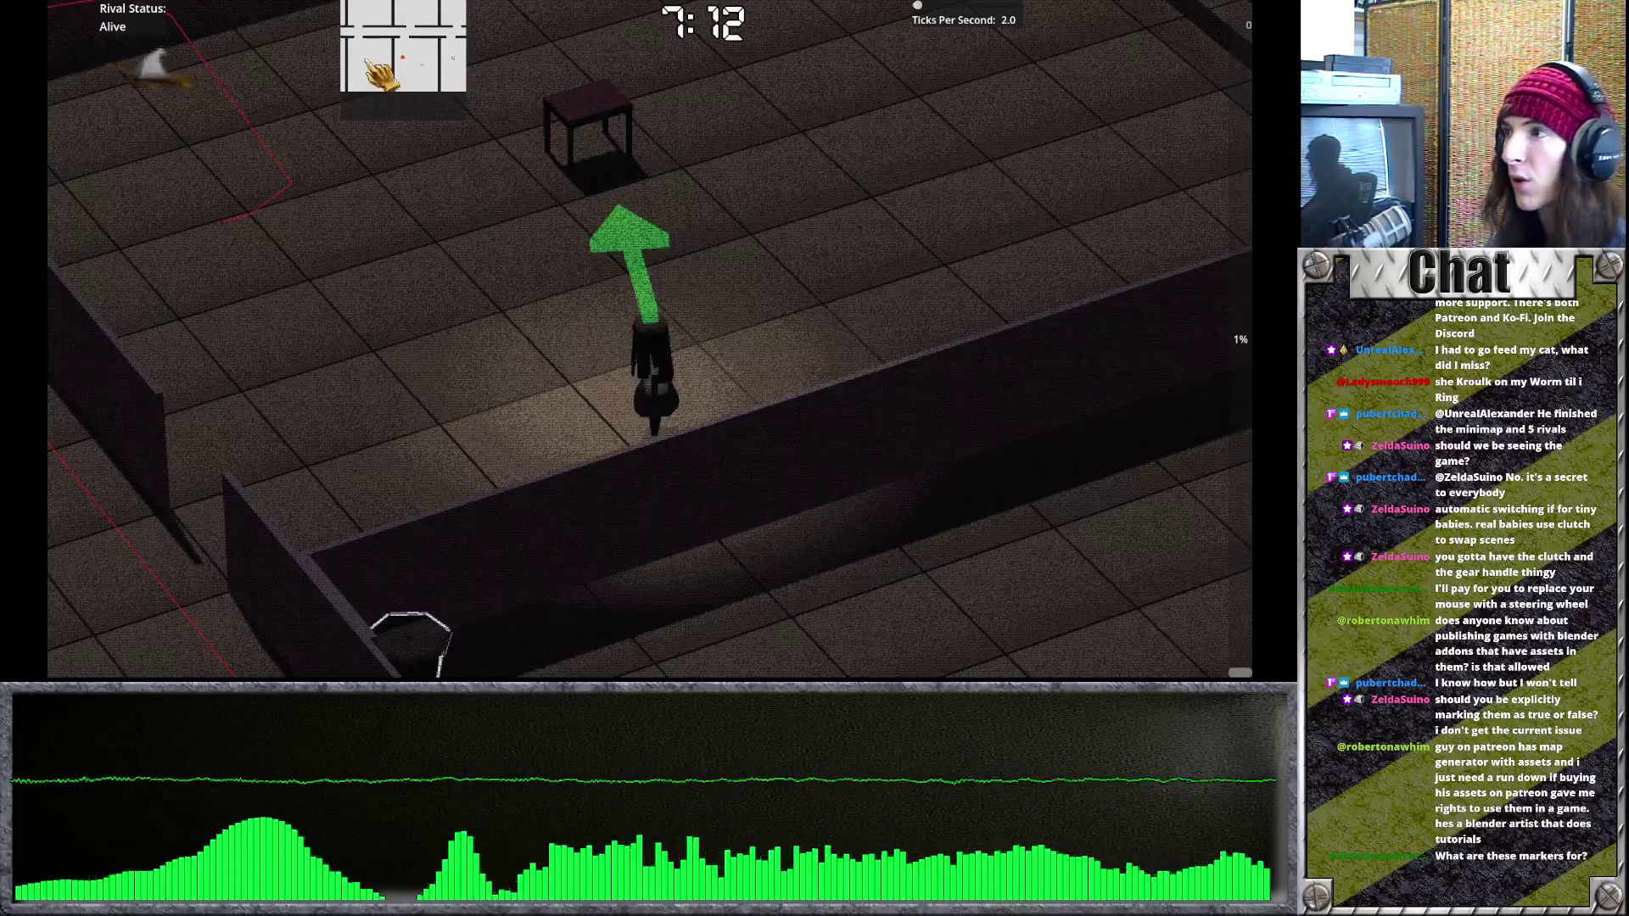
# Rotate the camera with E, walk to the table and attack the rat.
pyautogui.press('e')
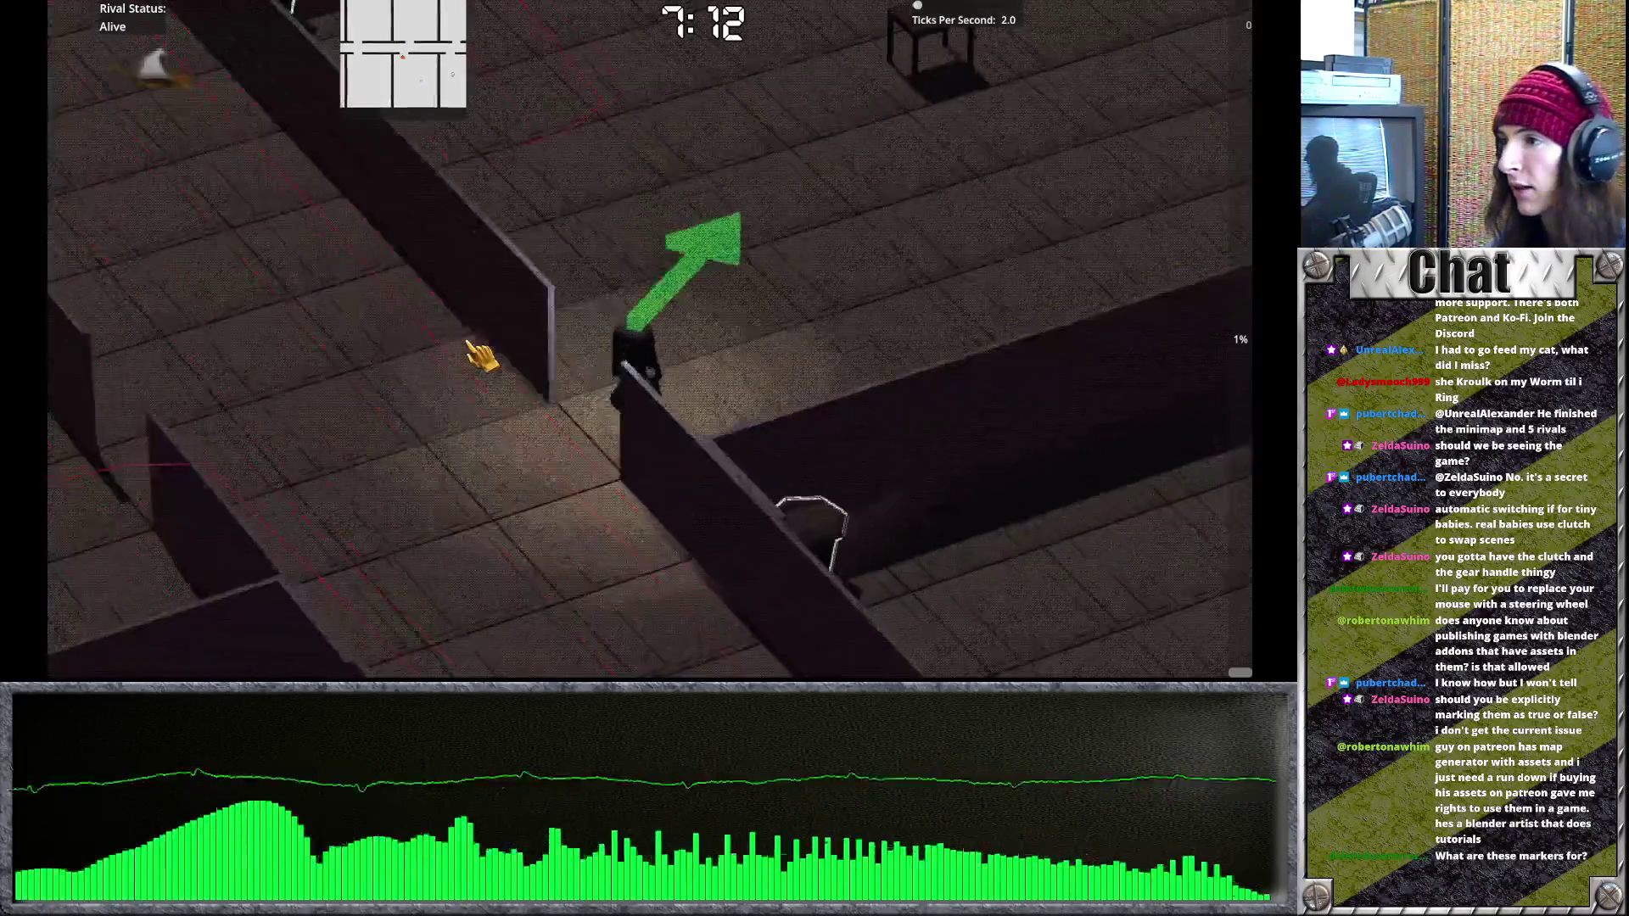
pyautogui.press('e')
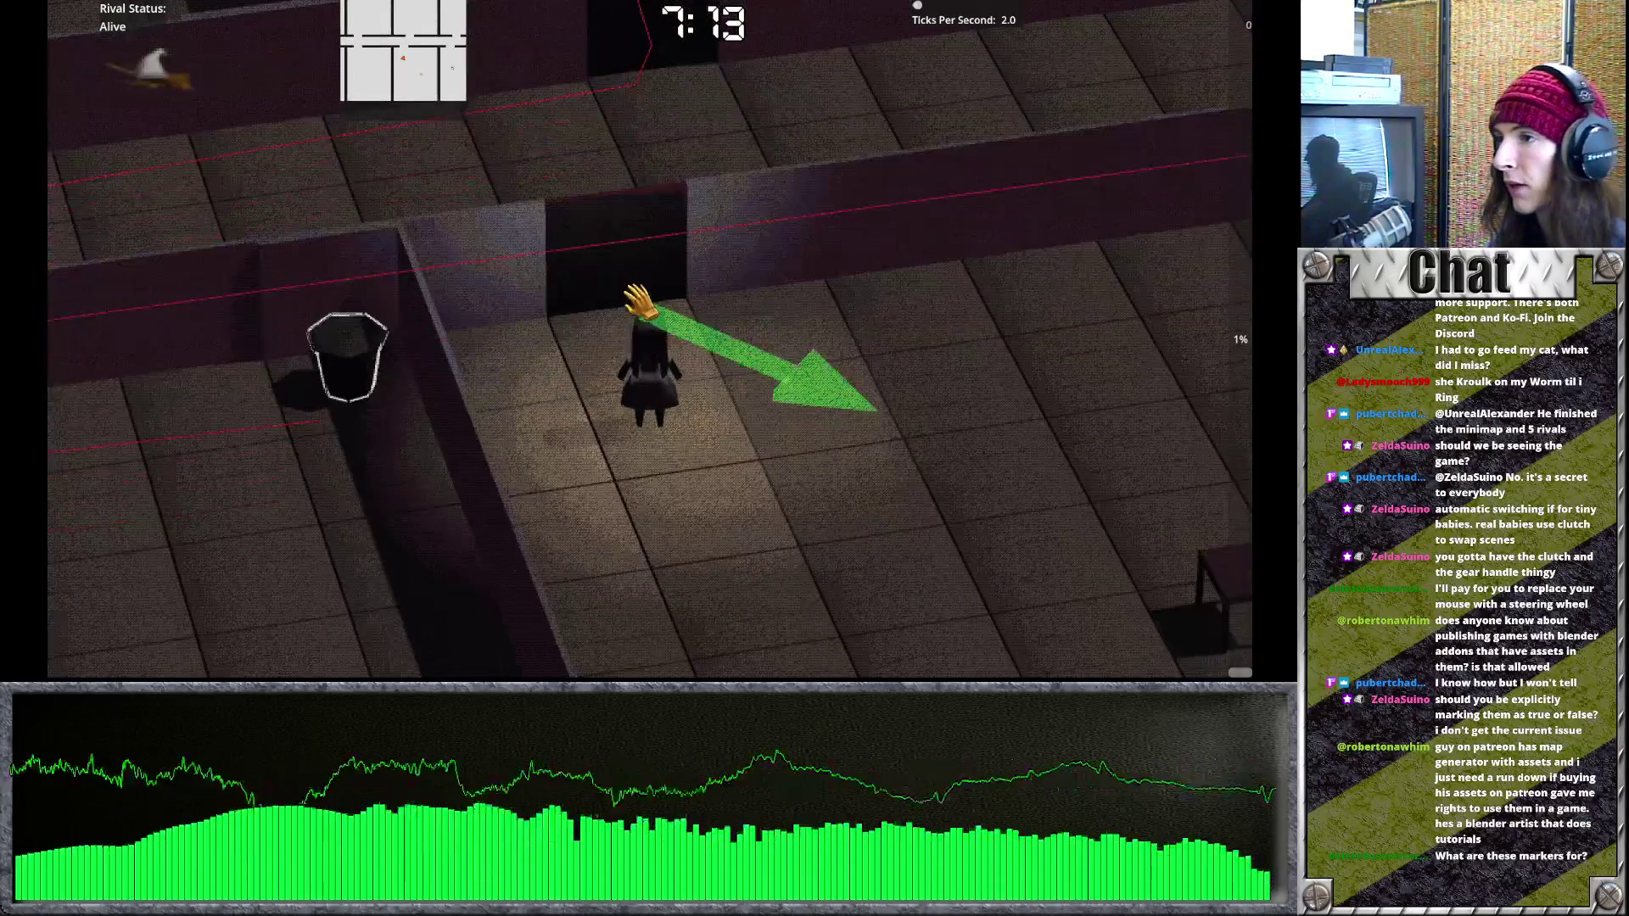
pyautogui.press('e')
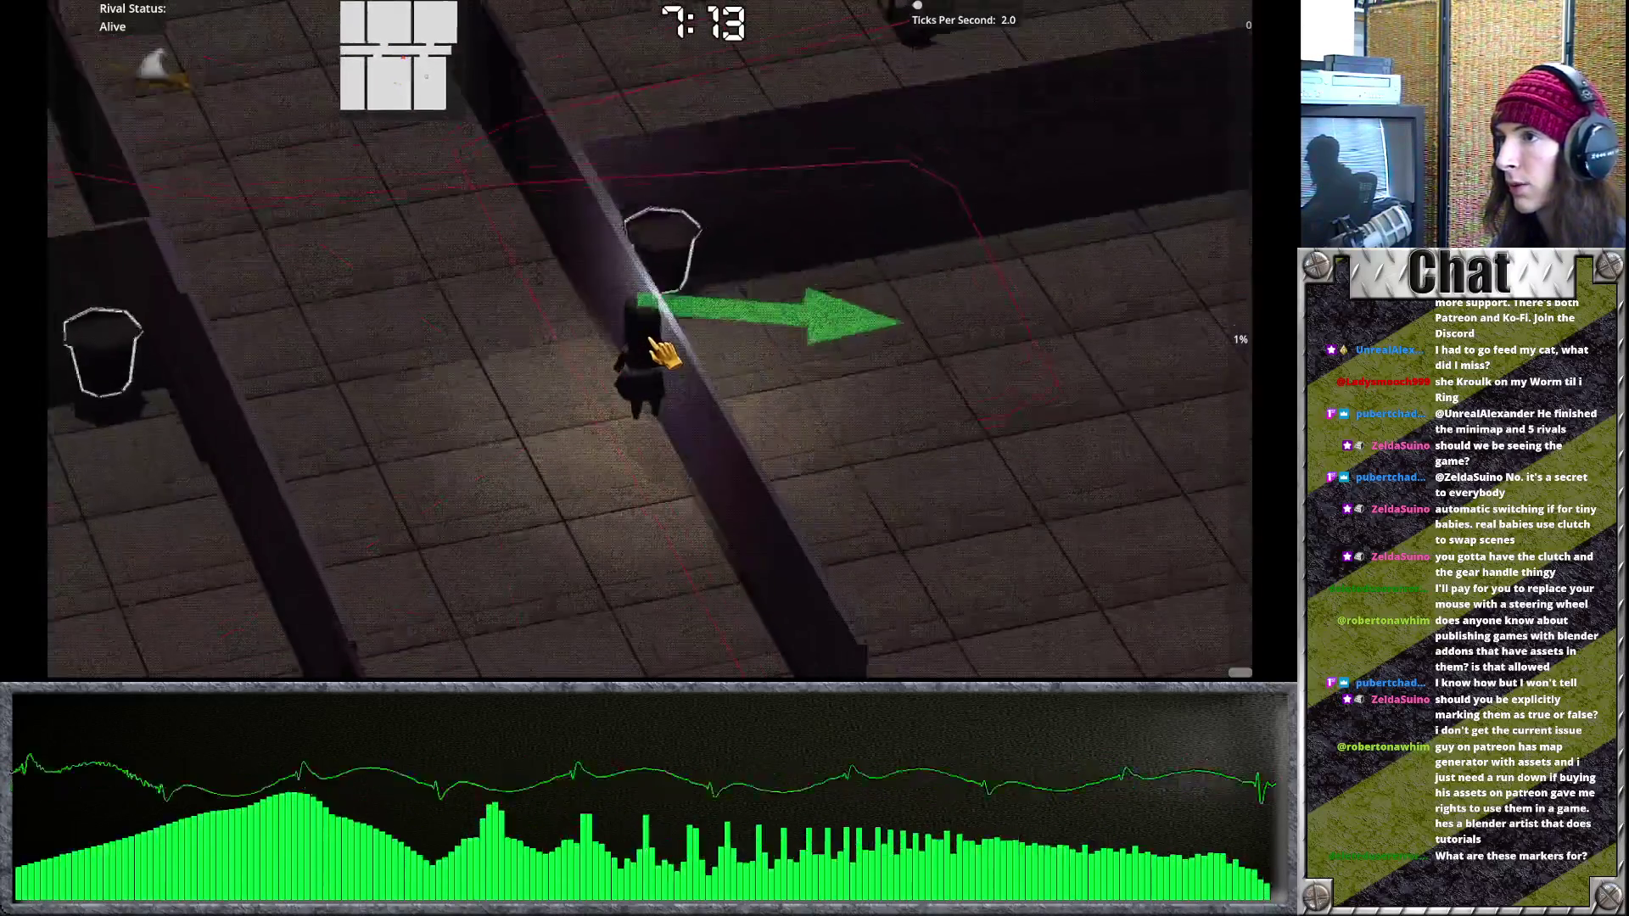
pyautogui.press('e')
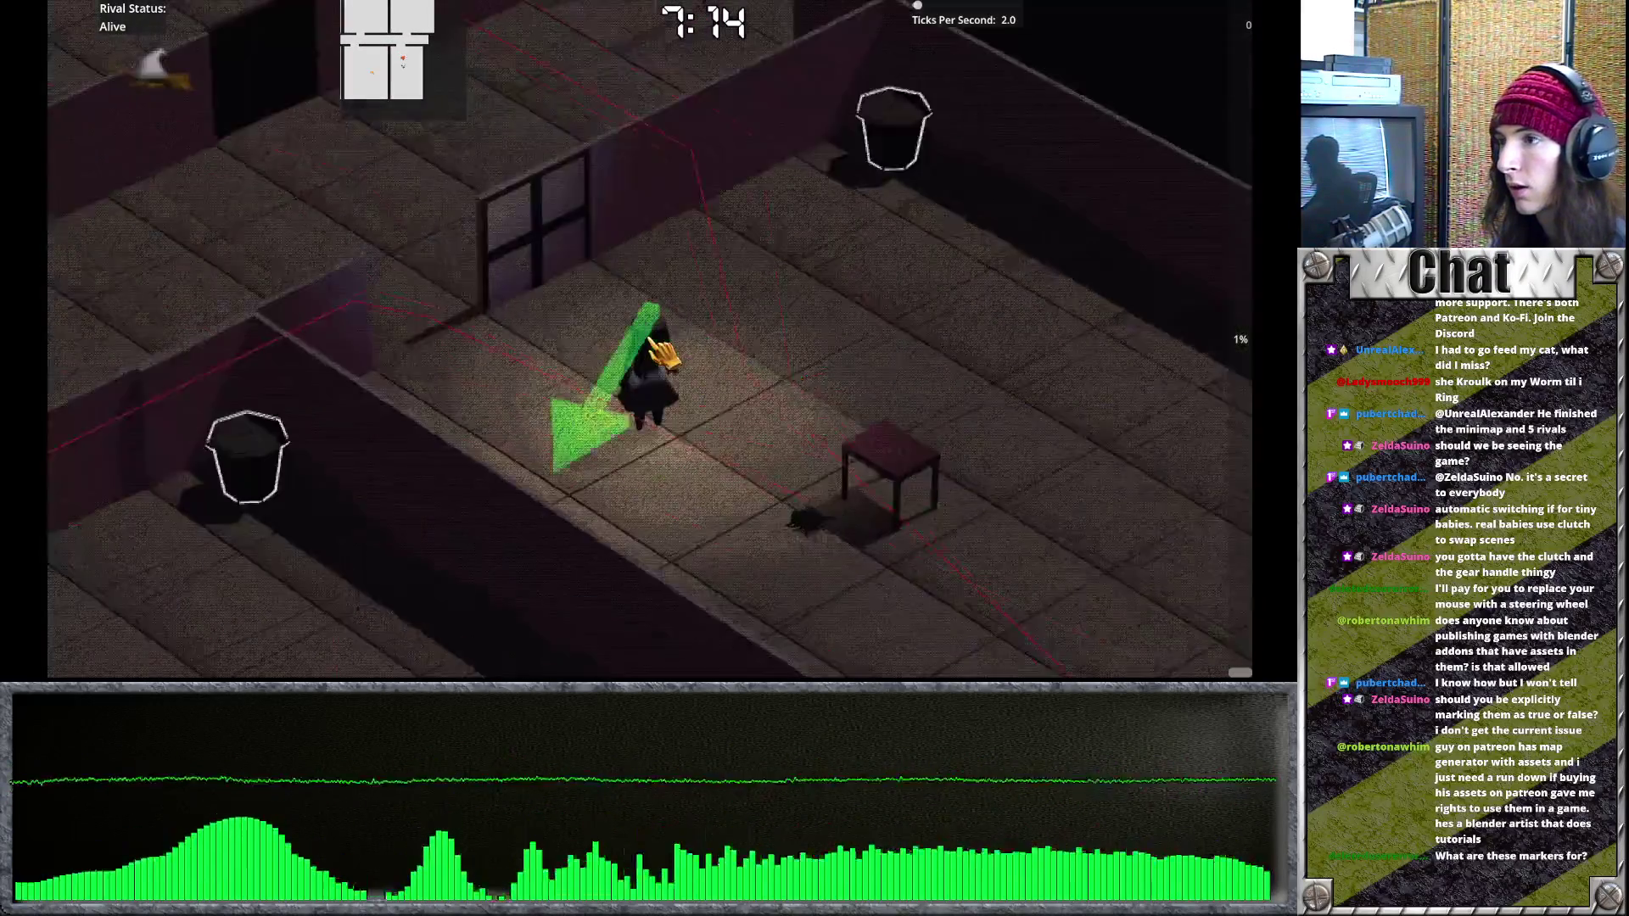
pyautogui.press('s')
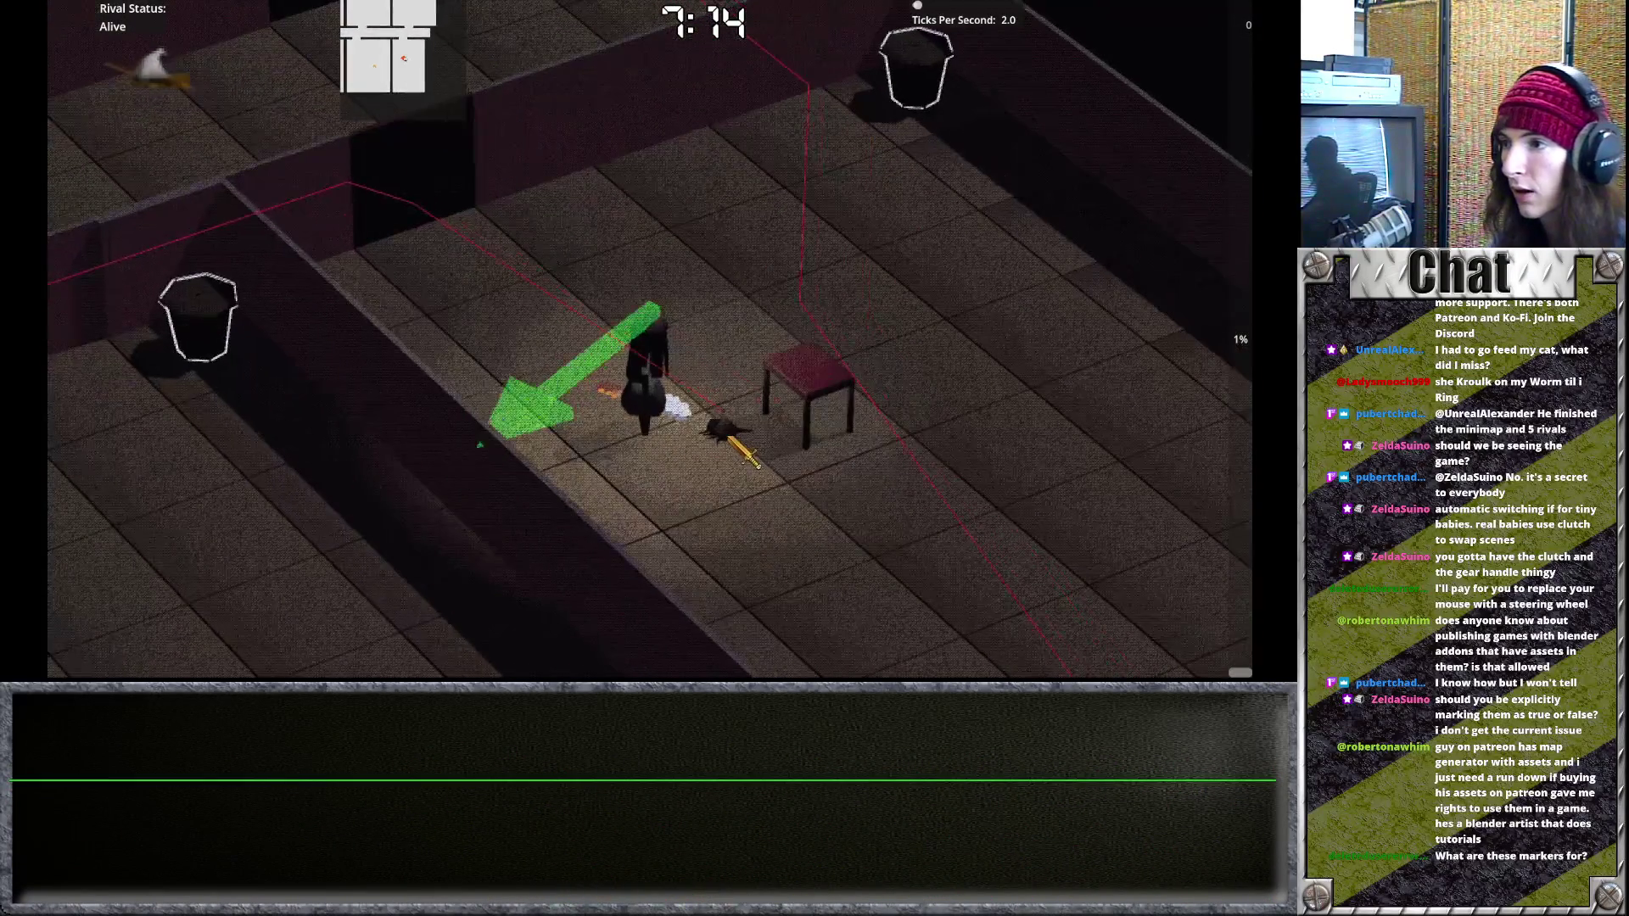
pyautogui.click(717, 439)
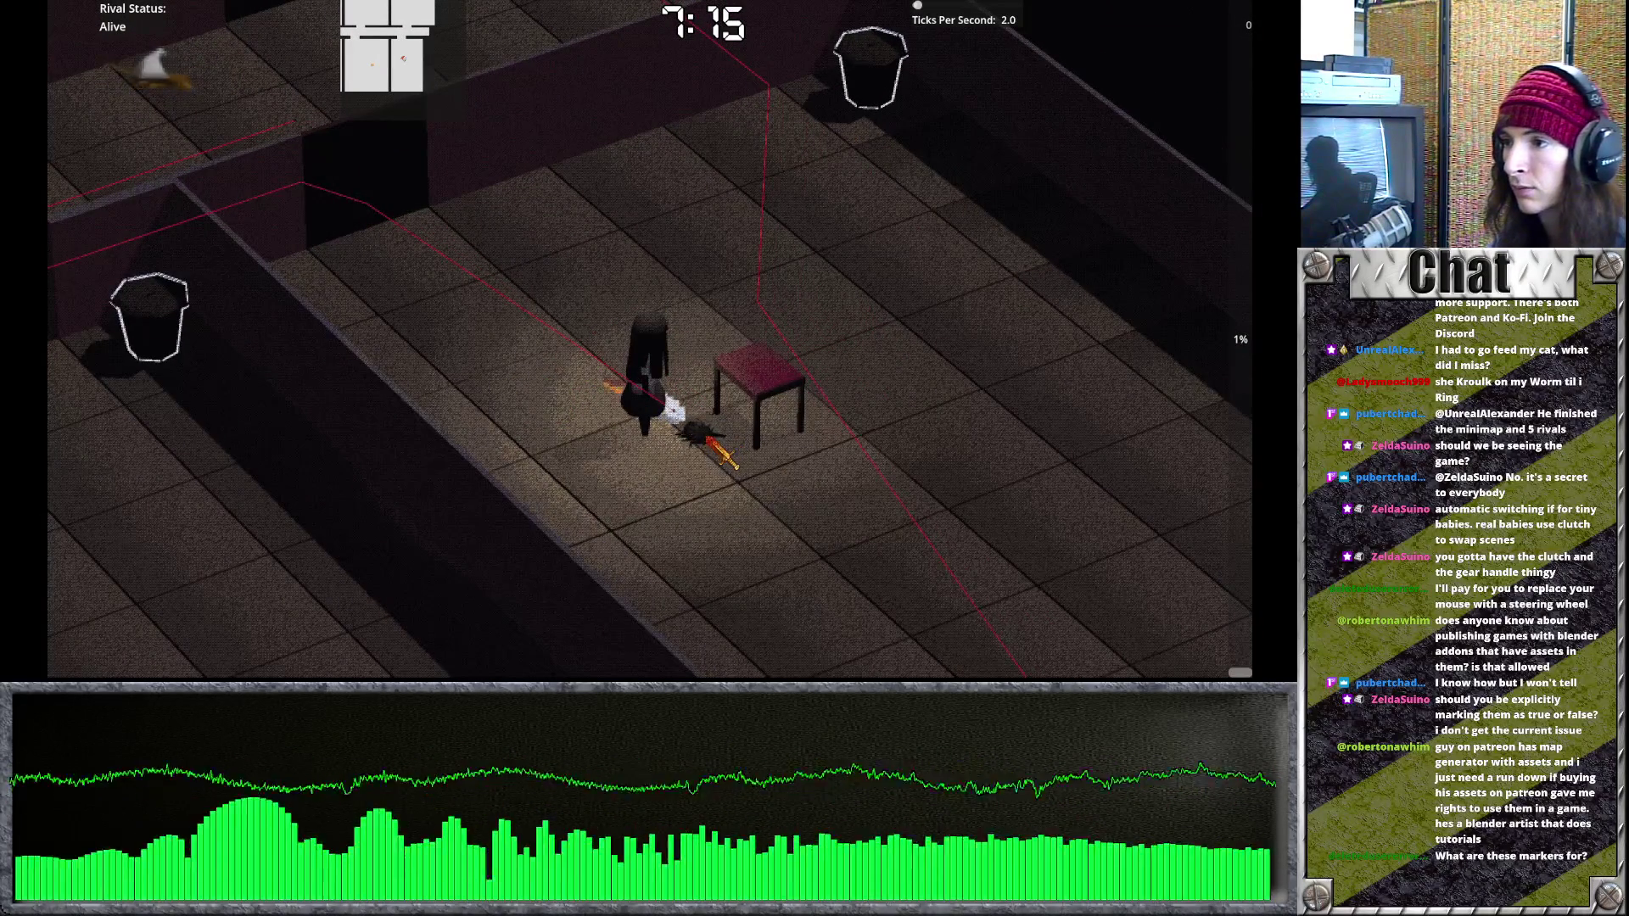
# Walk between the bucket room, the fallen body, the corridor and the table room.
pyautogui.press('d')
pyautogui.press('s')
pyautogui.press('a')
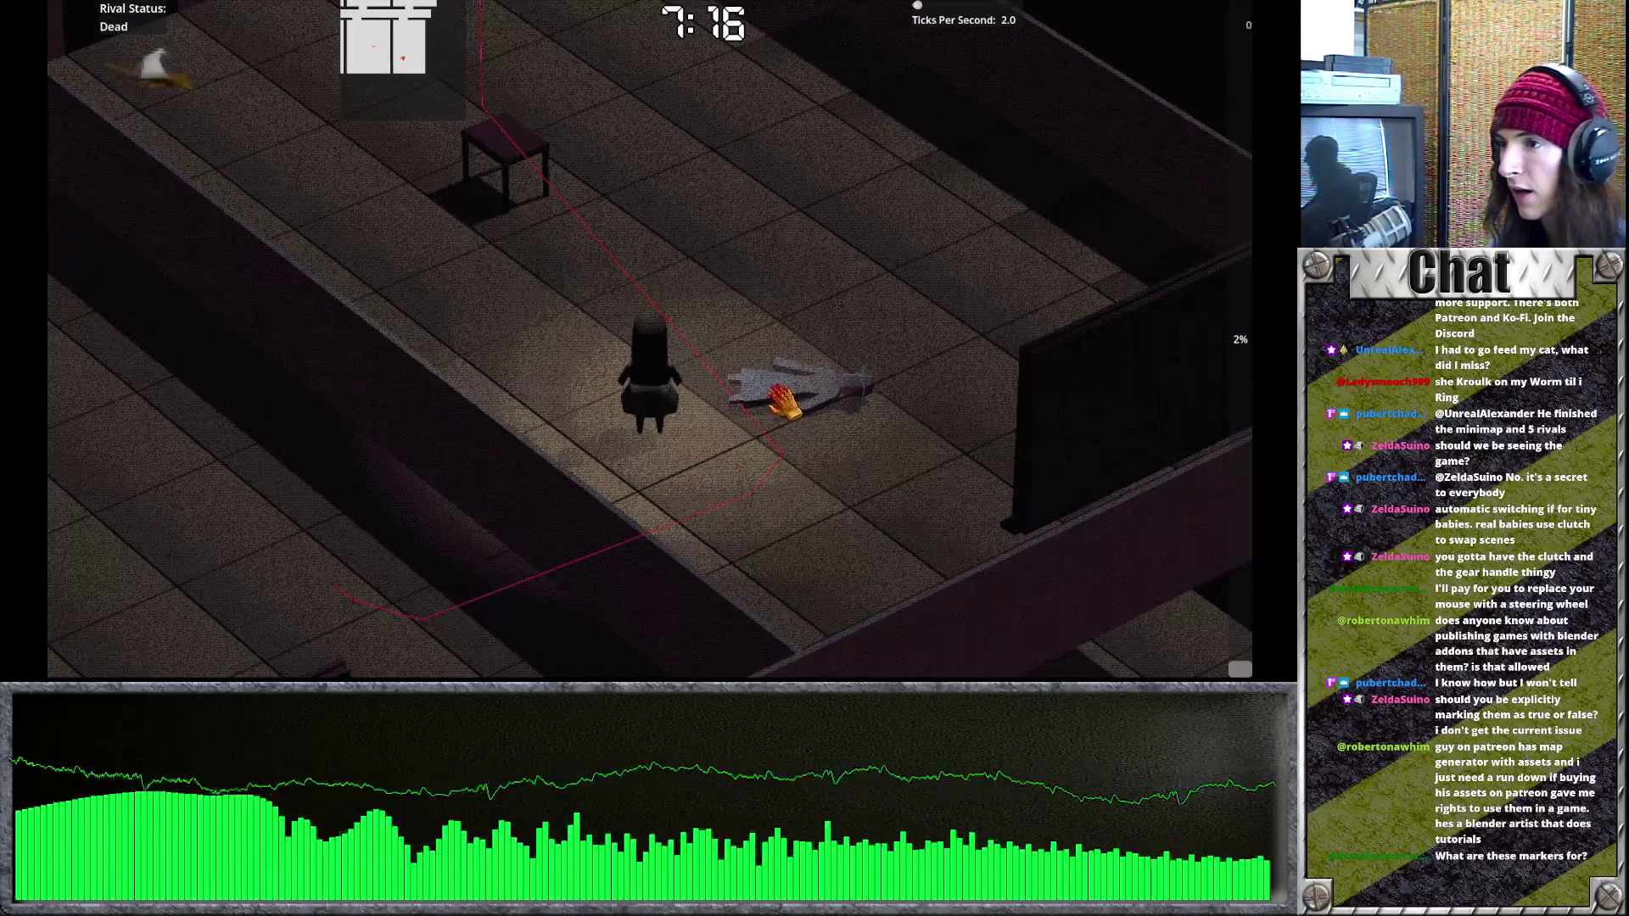
pyautogui.press('w')
pyautogui.press('s')
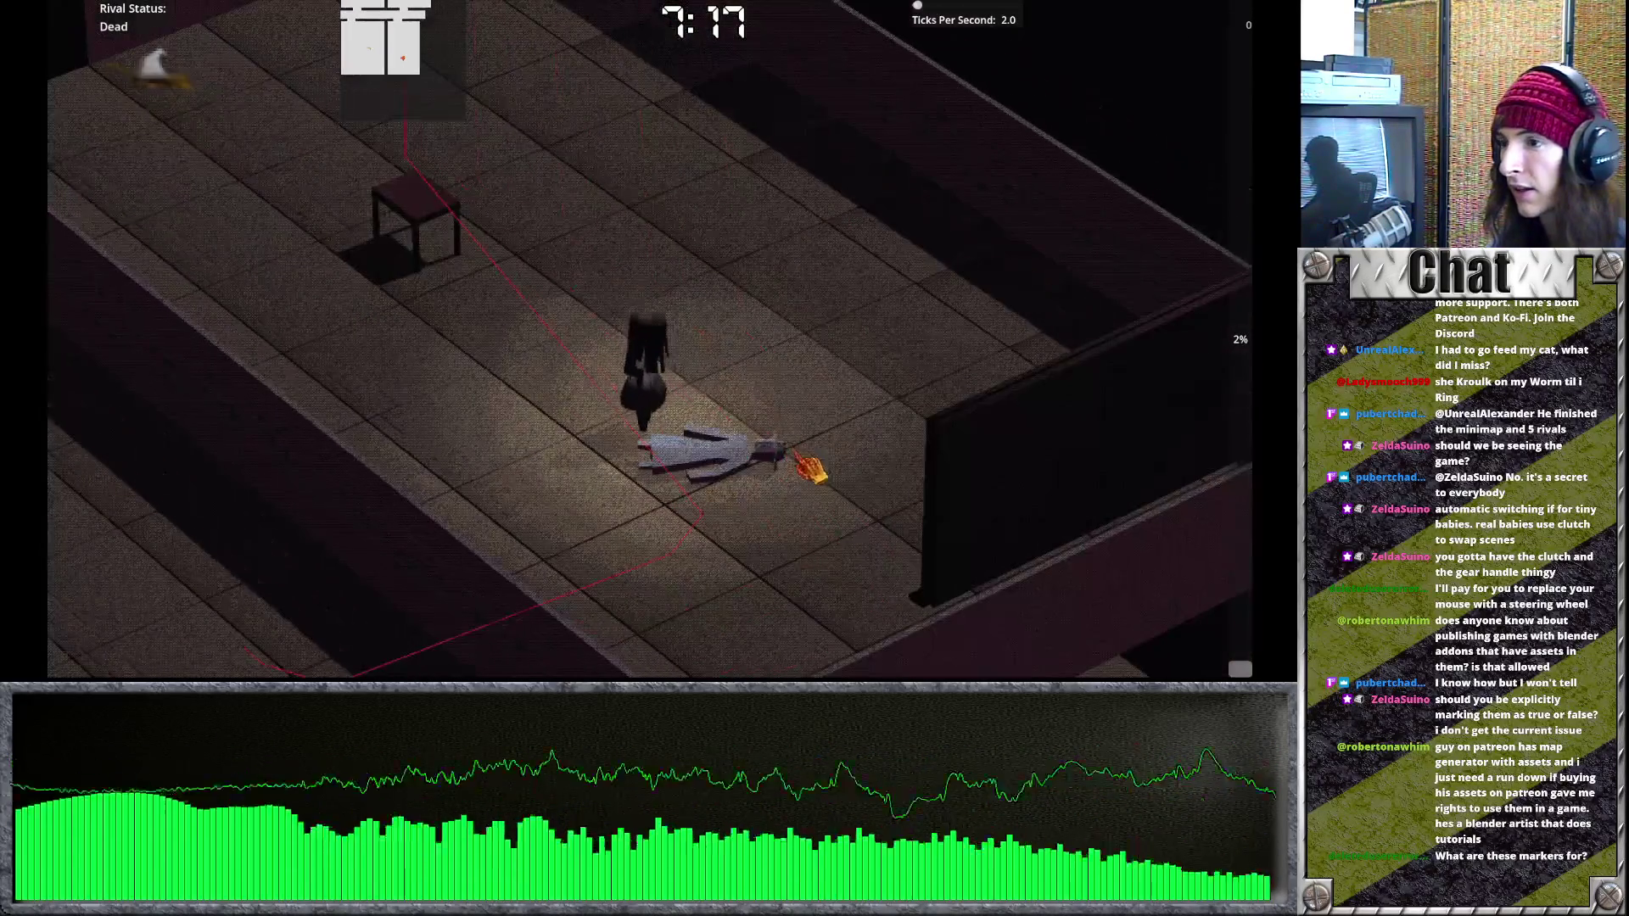
pyautogui.press('w')
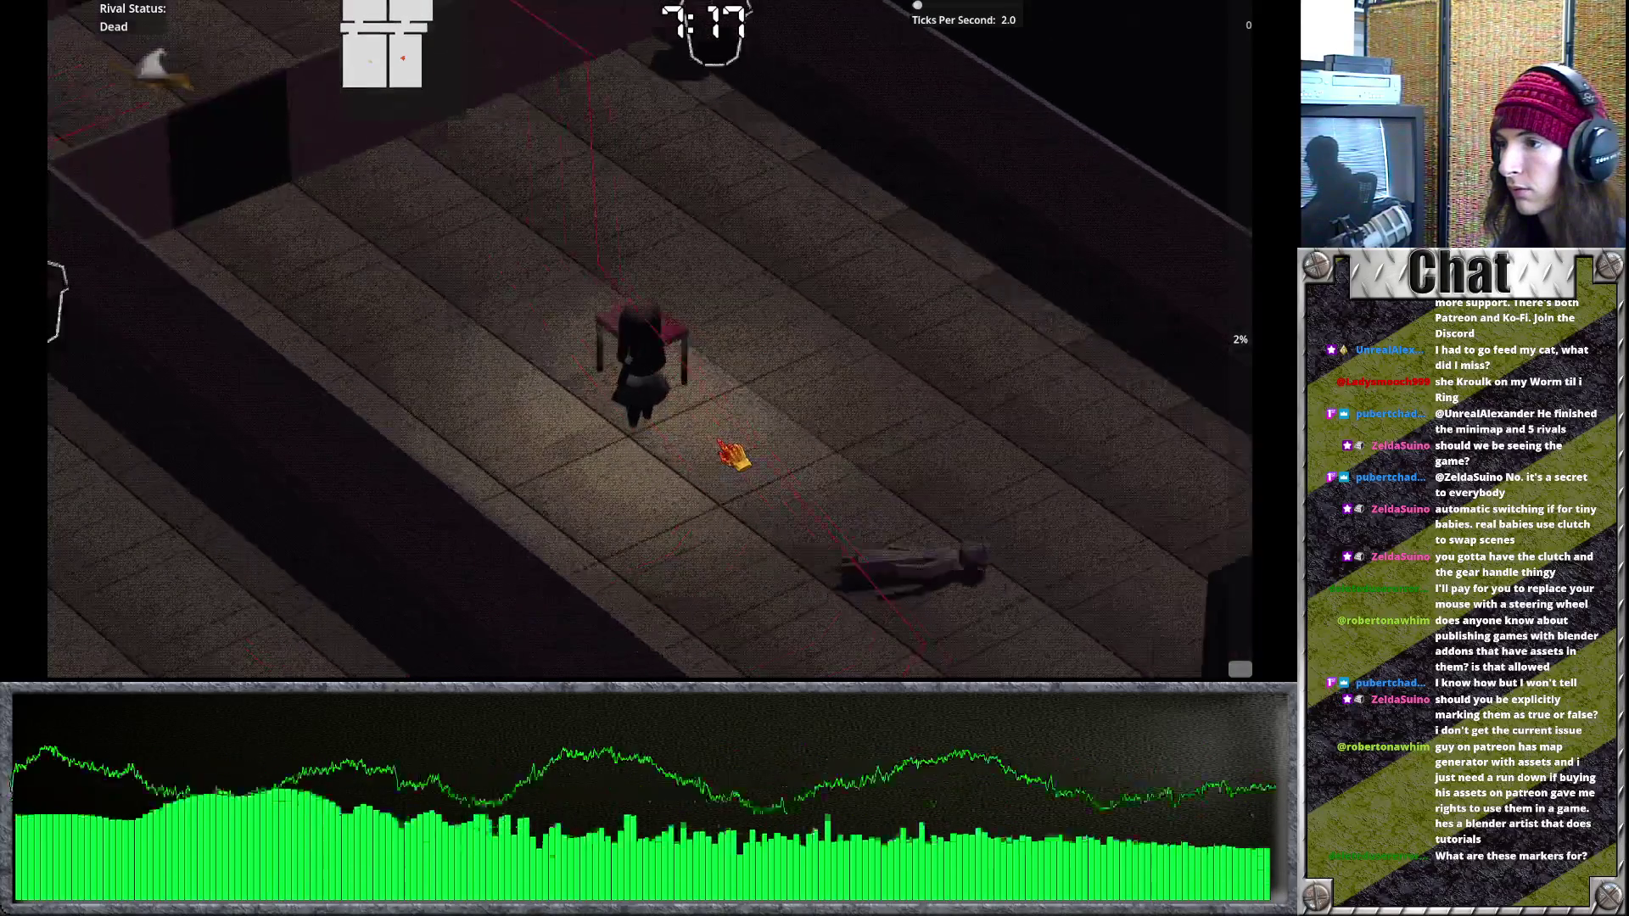
pyautogui.press('s')
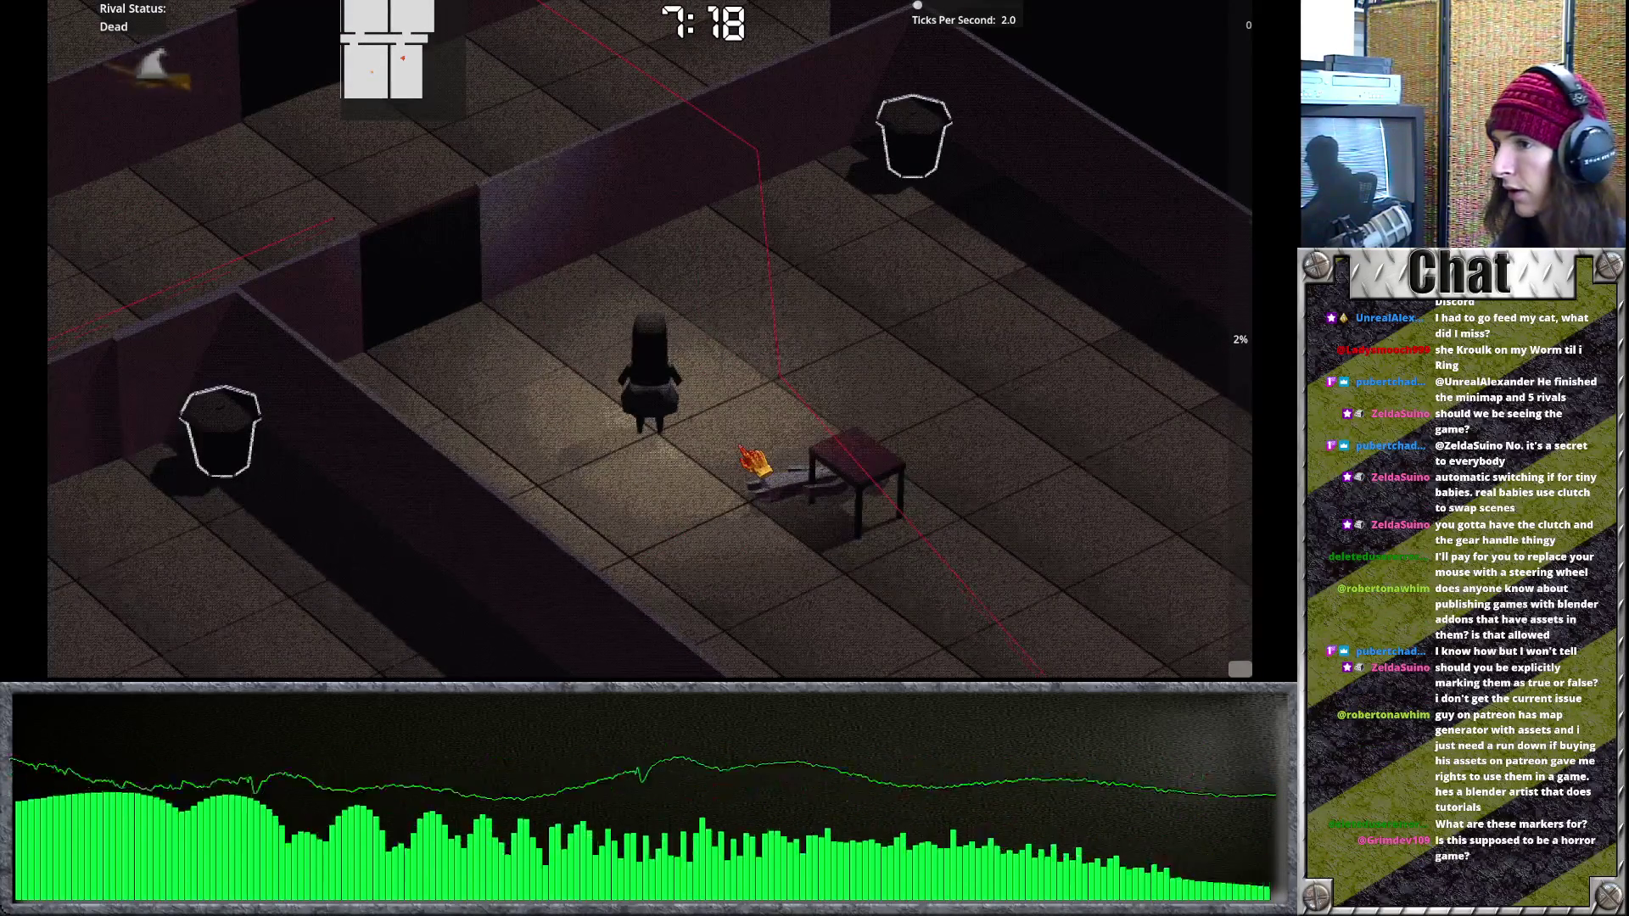
pyautogui.press('a')
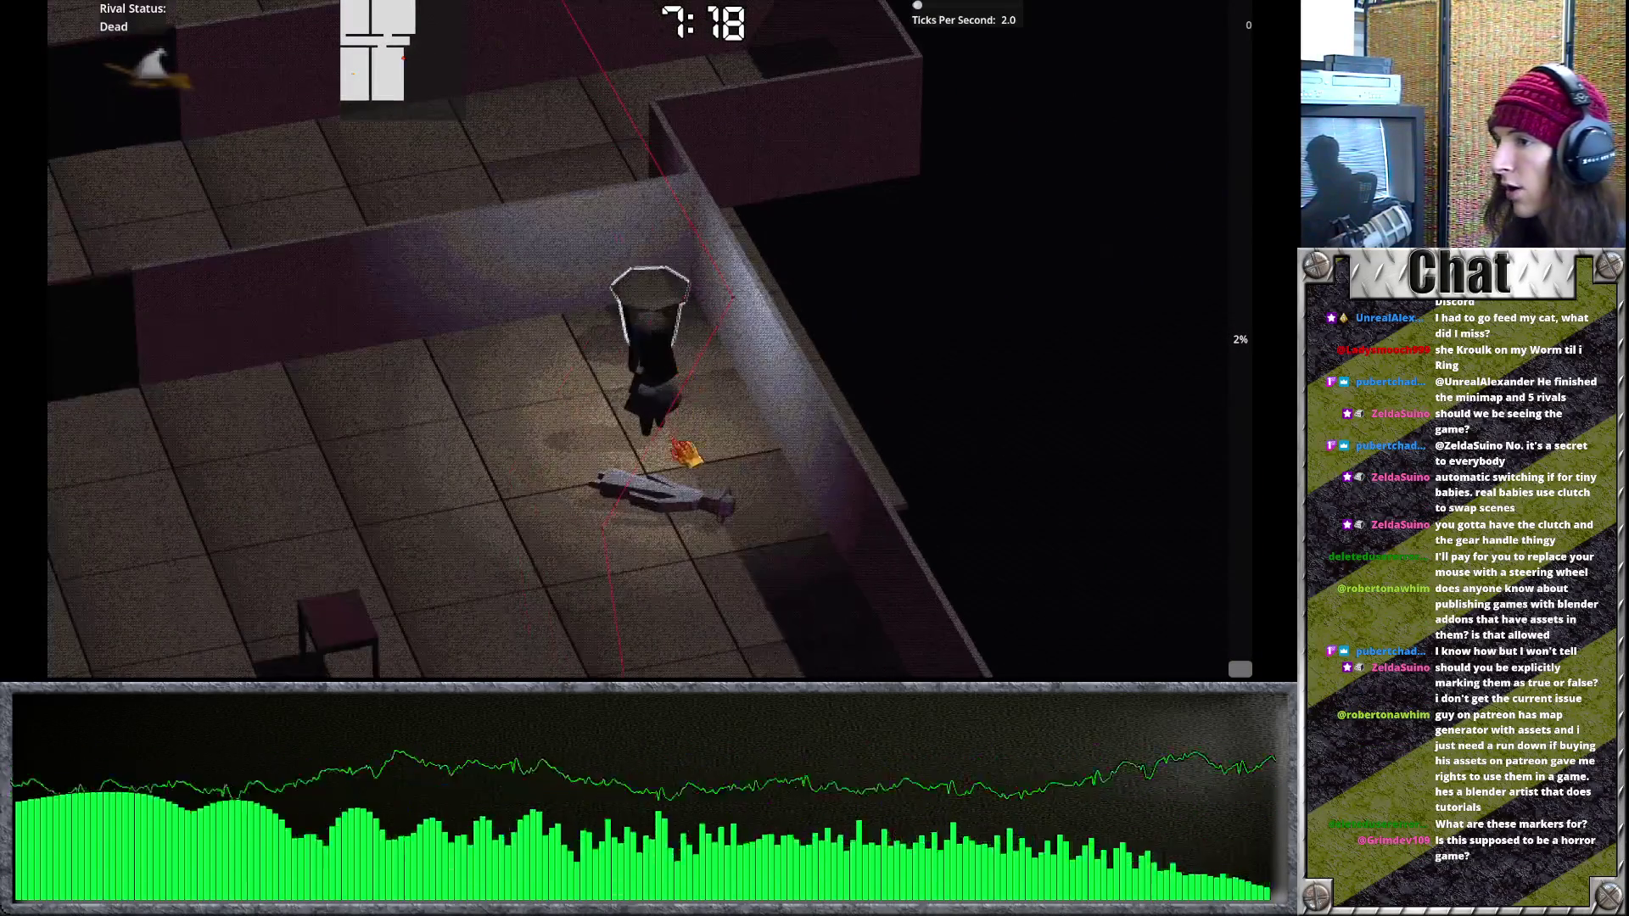
pyautogui.press('d')
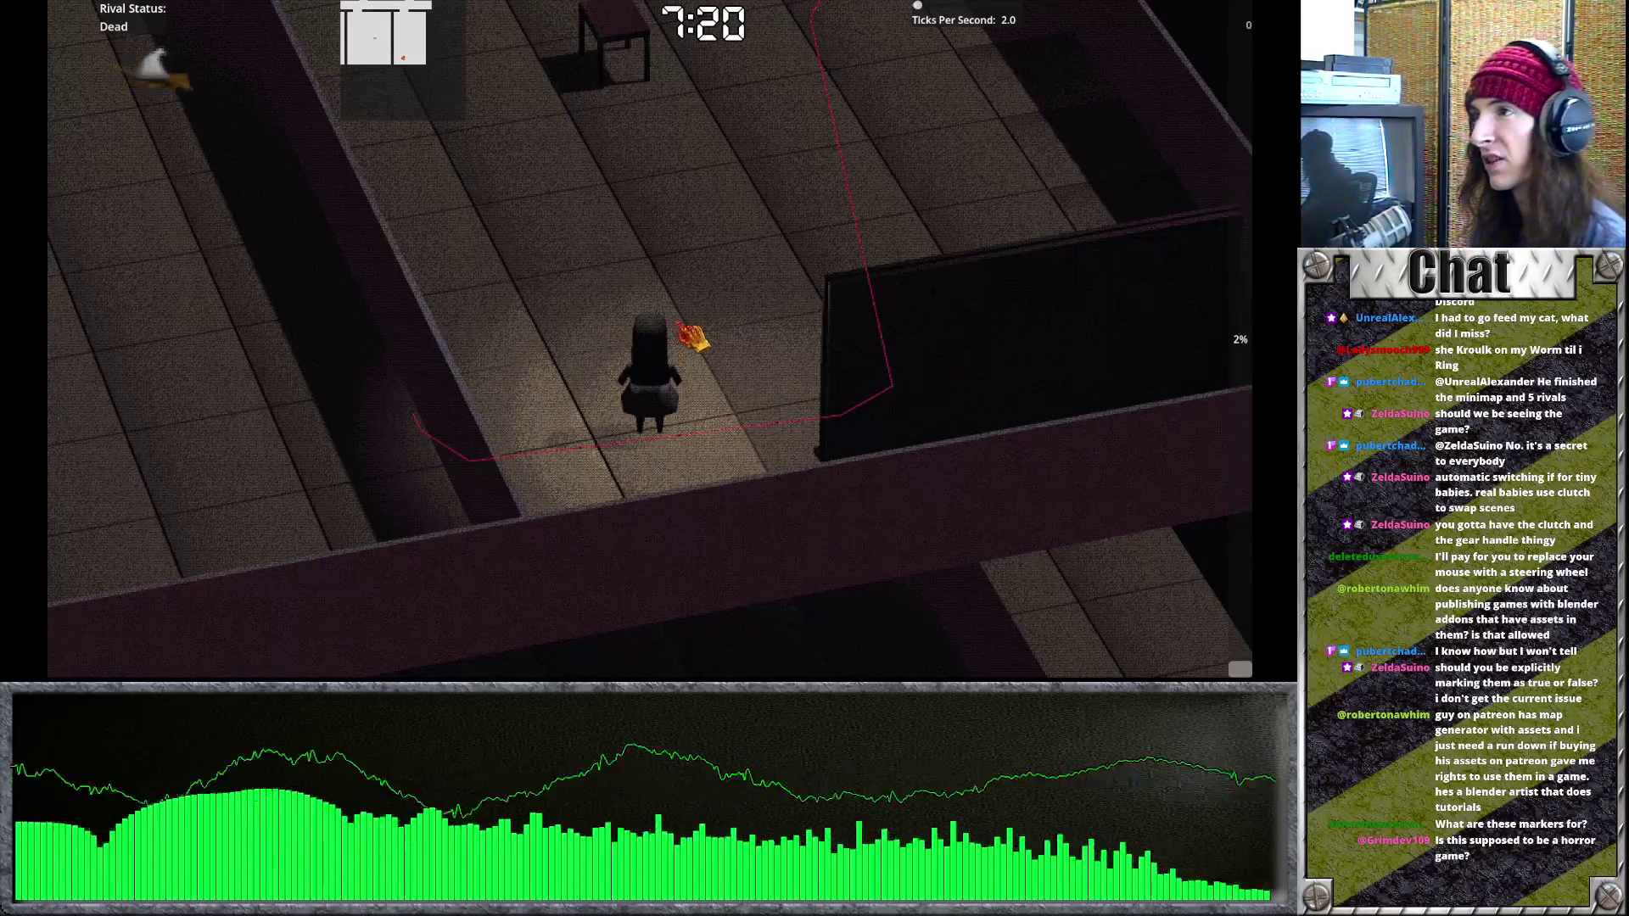
pyautogui.press('w')
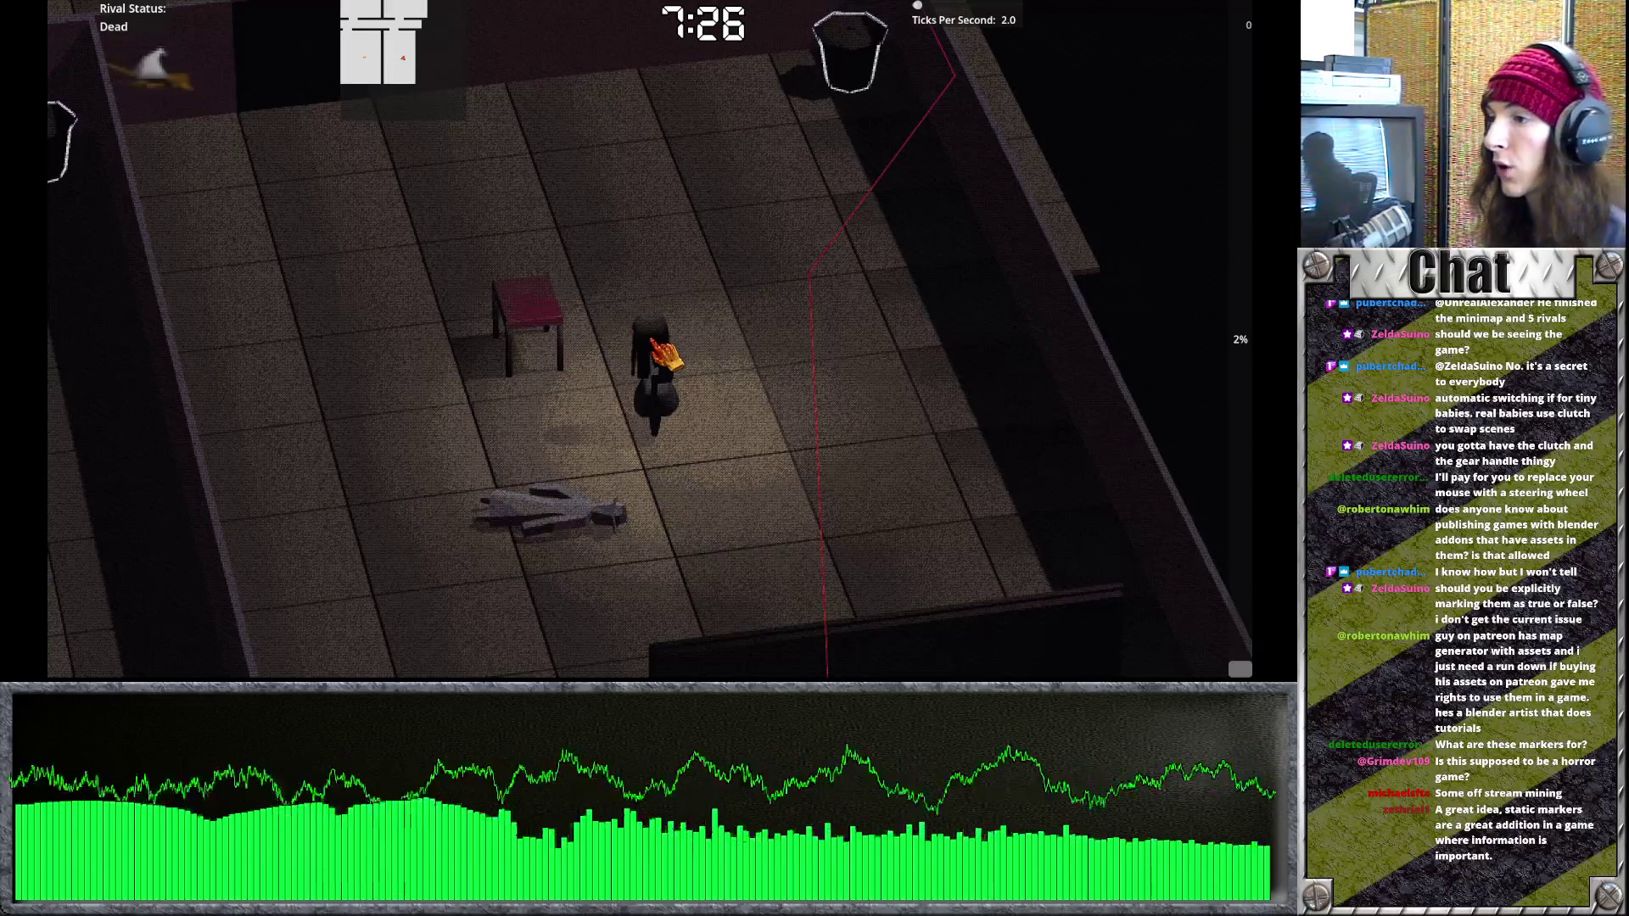
# Rotate the camera around the character four steps with E.
pyautogui.press('e')
pyautogui.press('e')
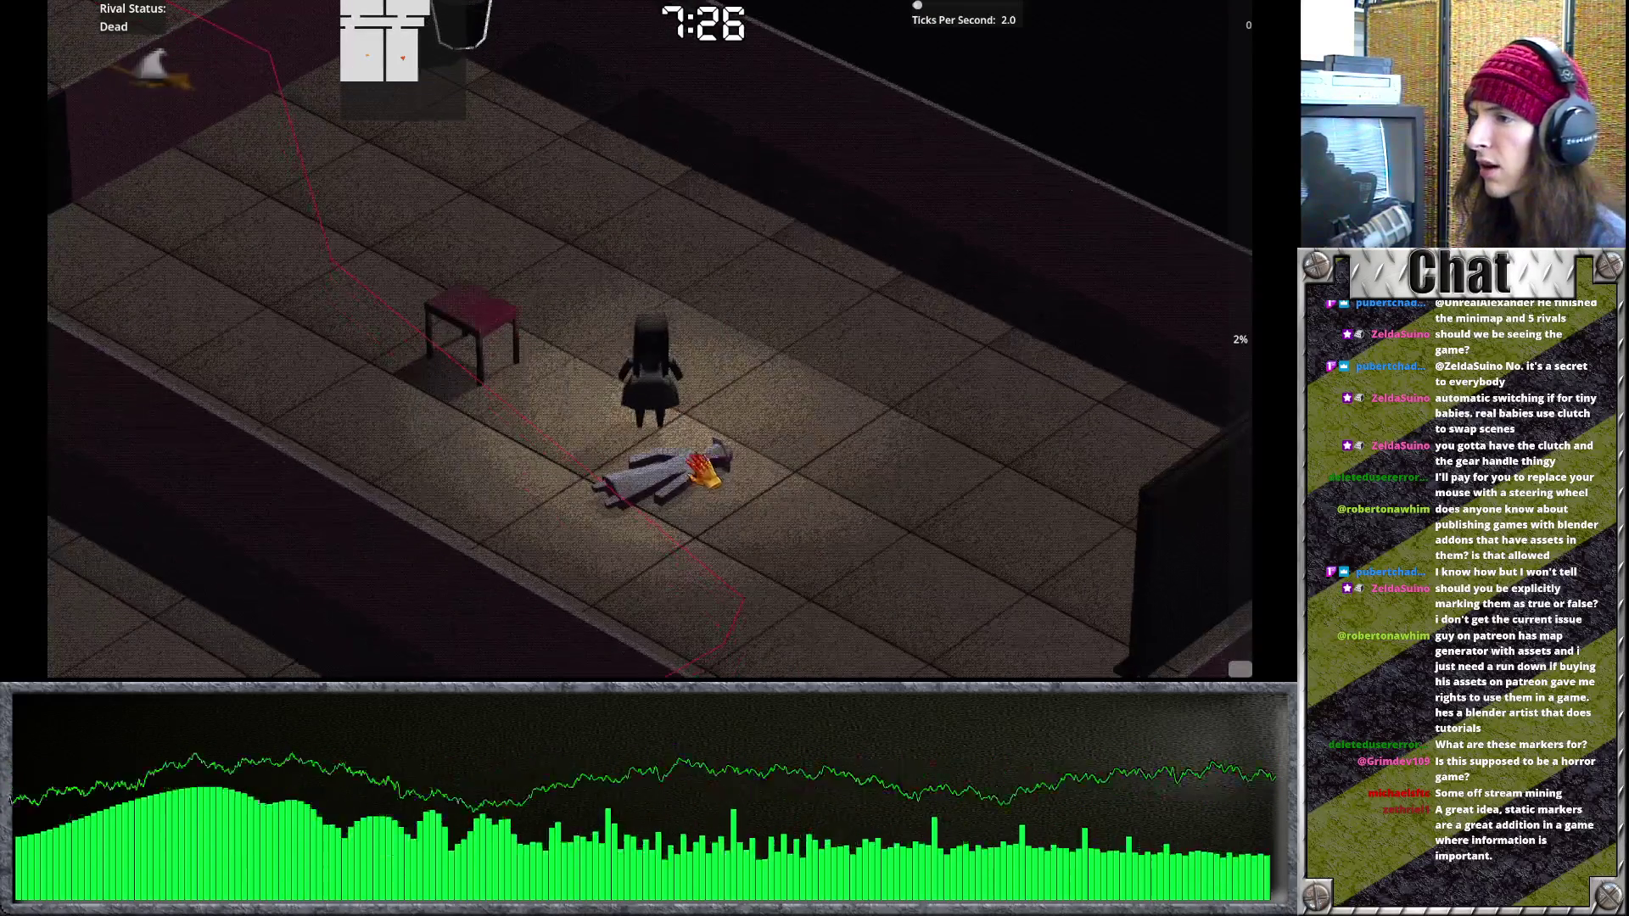
pyautogui.press('e')
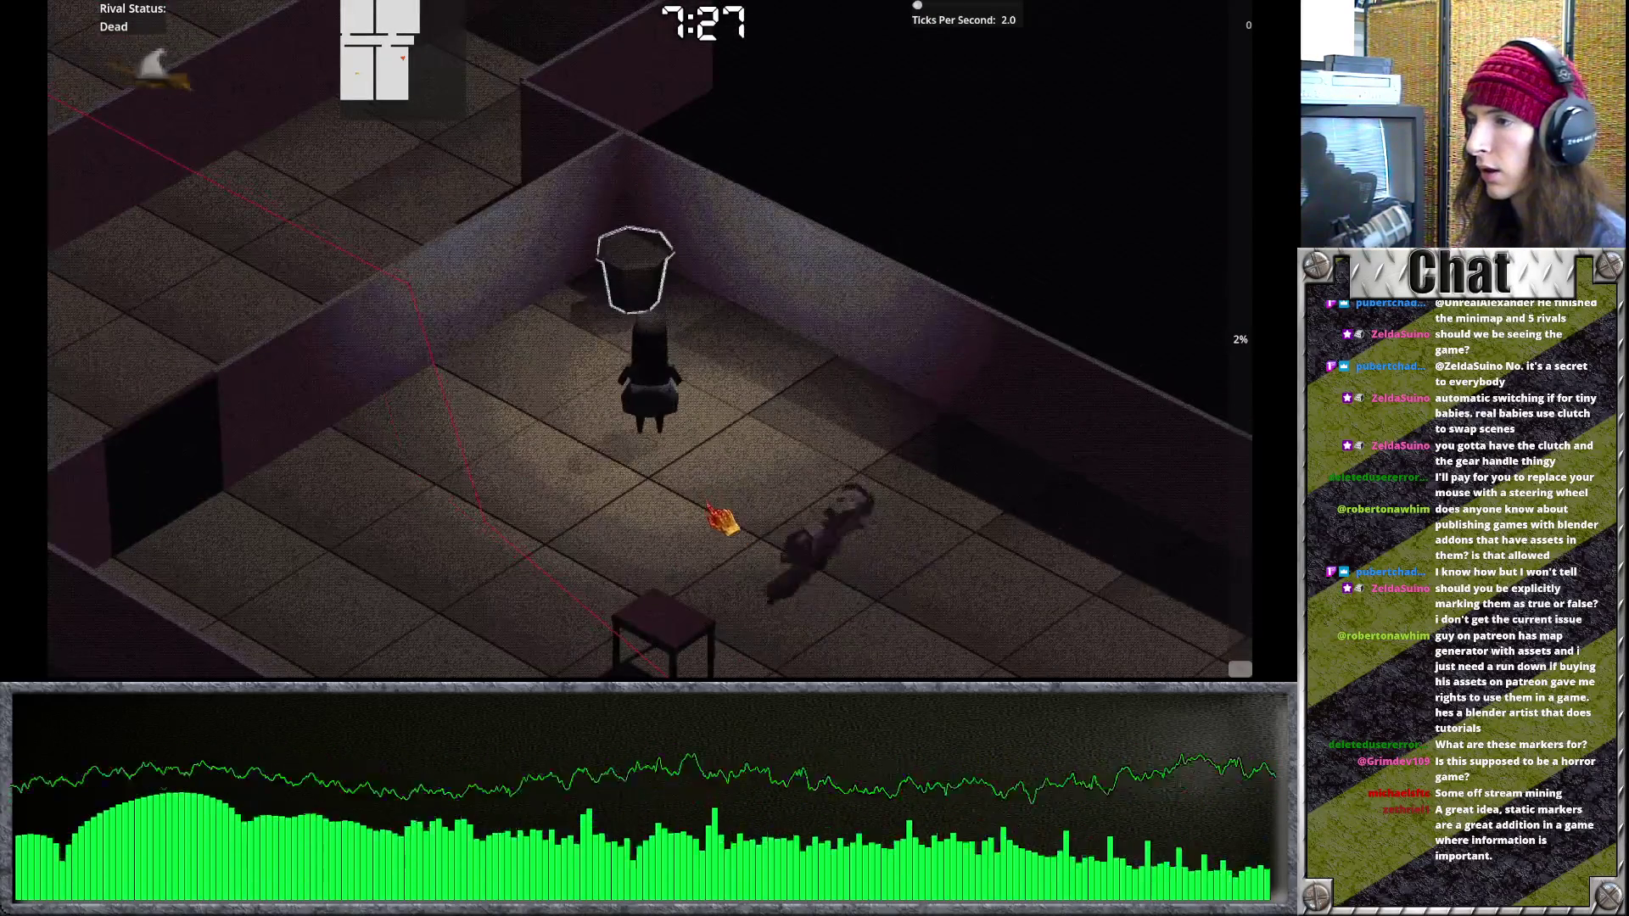
pyautogui.press('e')
pyautogui.press('e')
pyautogui.press('e')
pyautogui.press('e')
pyautogui.press('e')
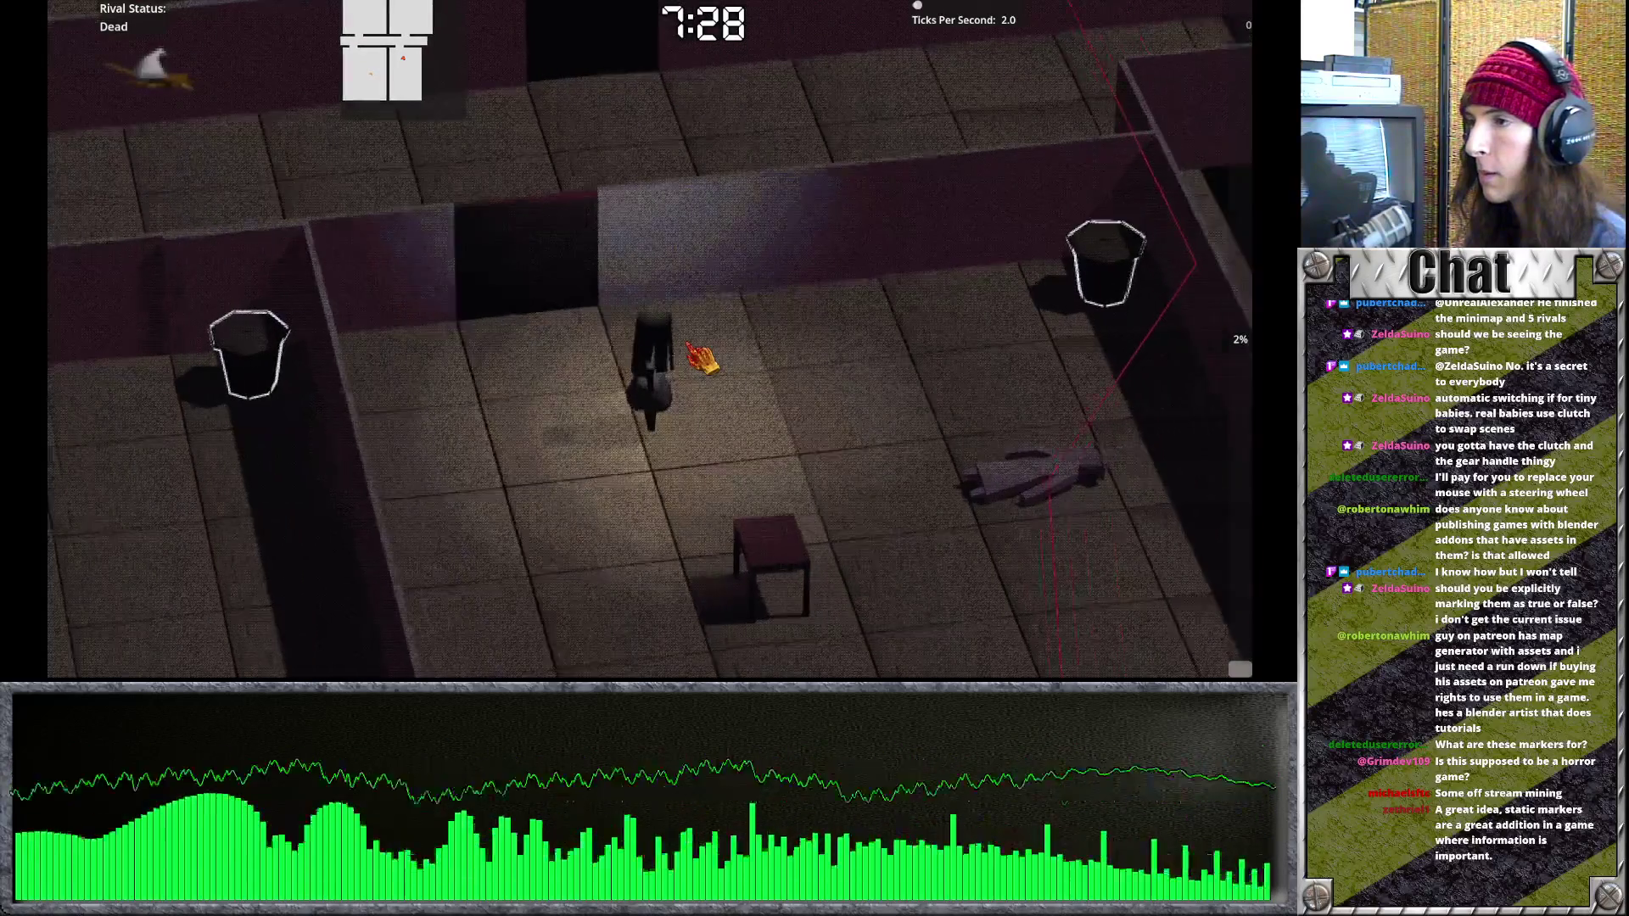
pyautogui.press('e')
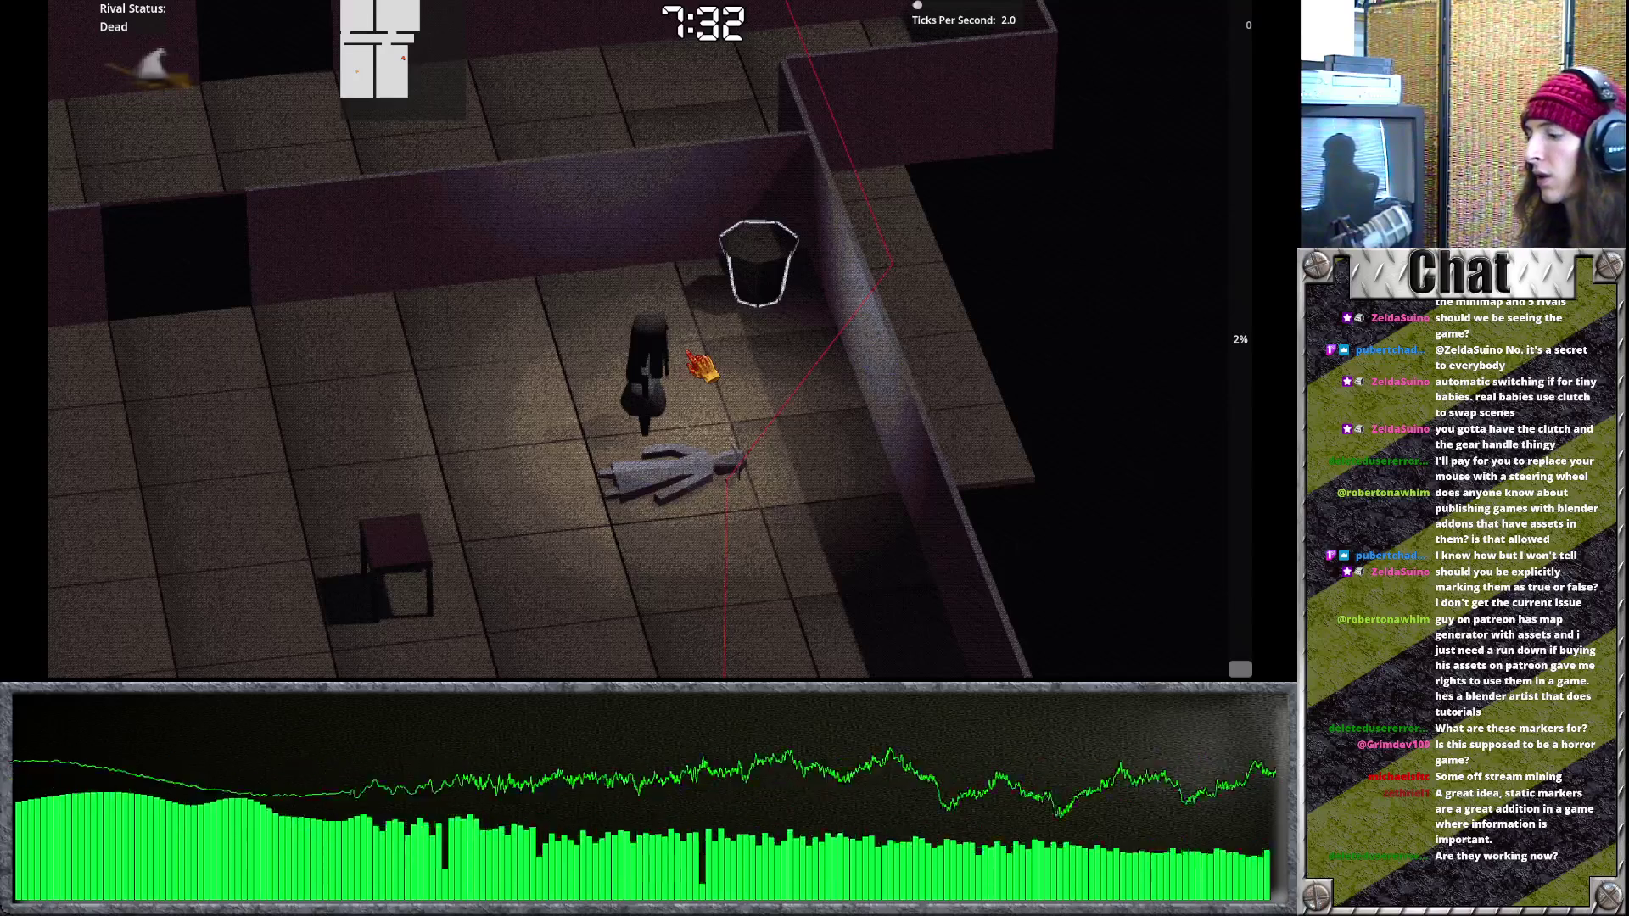
# Open the full map with M, walk right and up to watch the marker, then close it.
pyautogui.press('m')
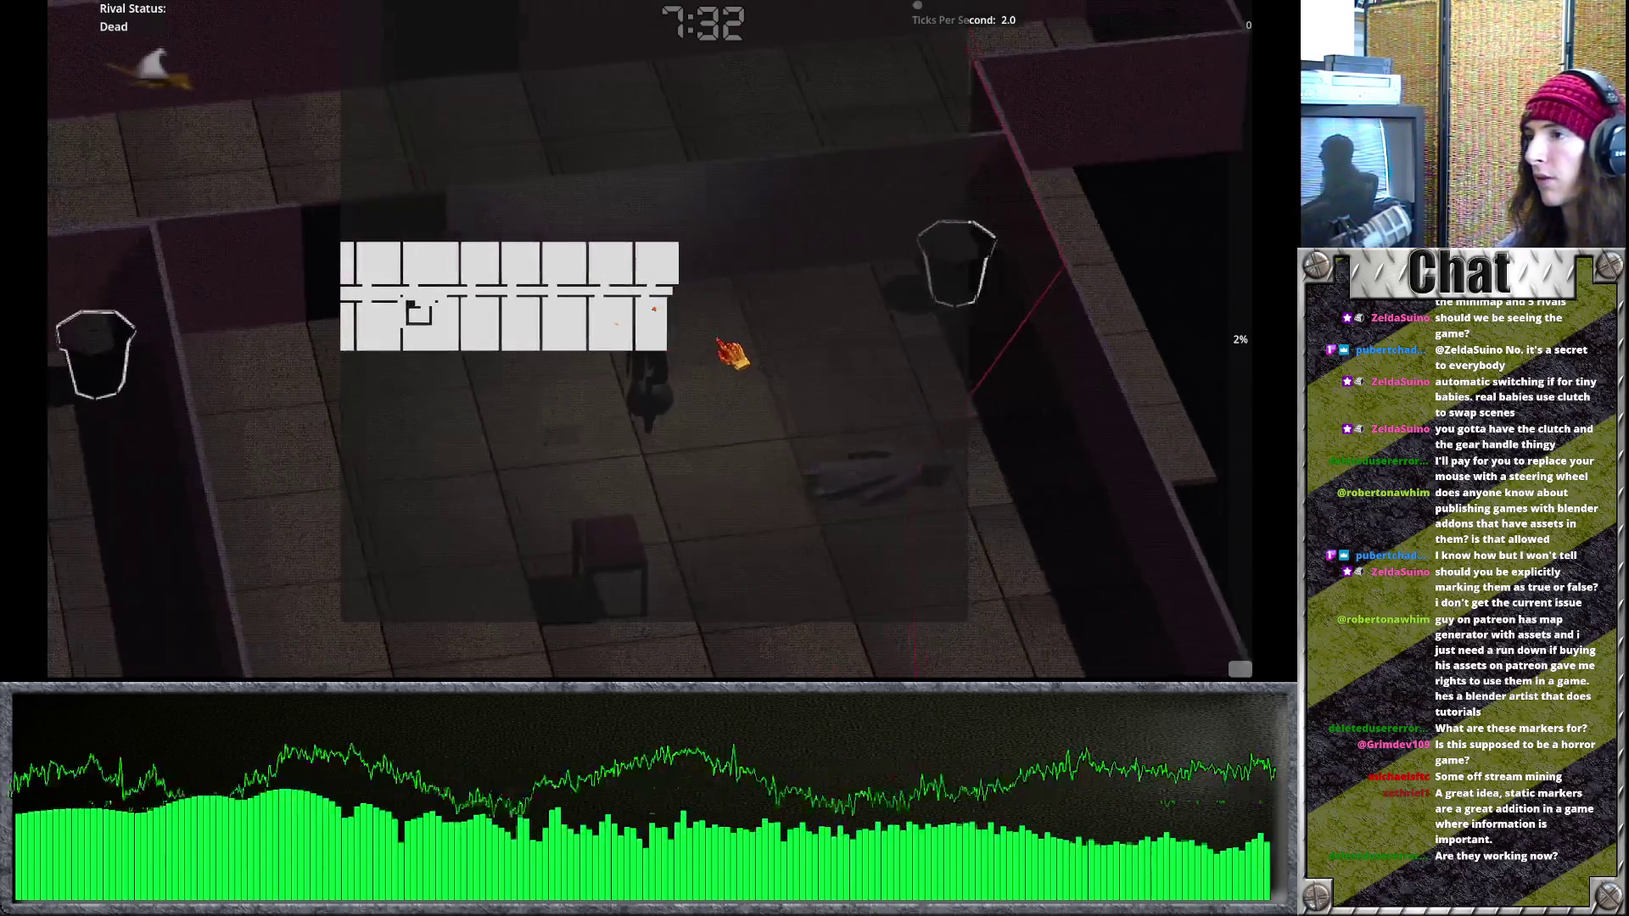
pyautogui.press('d')
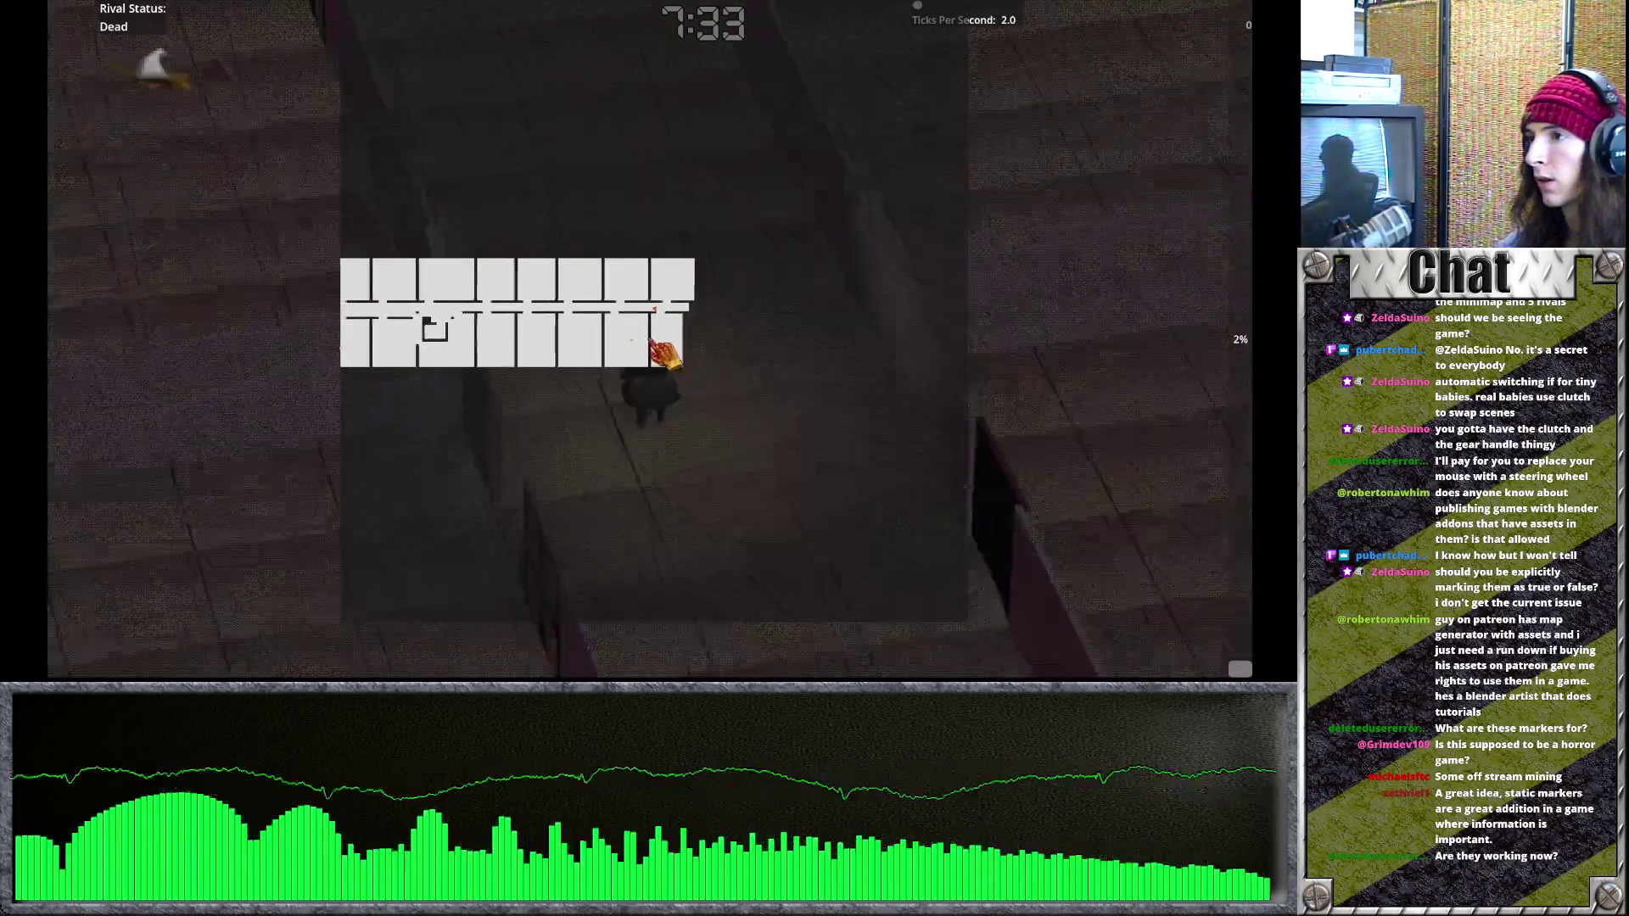
pyautogui.press('d')
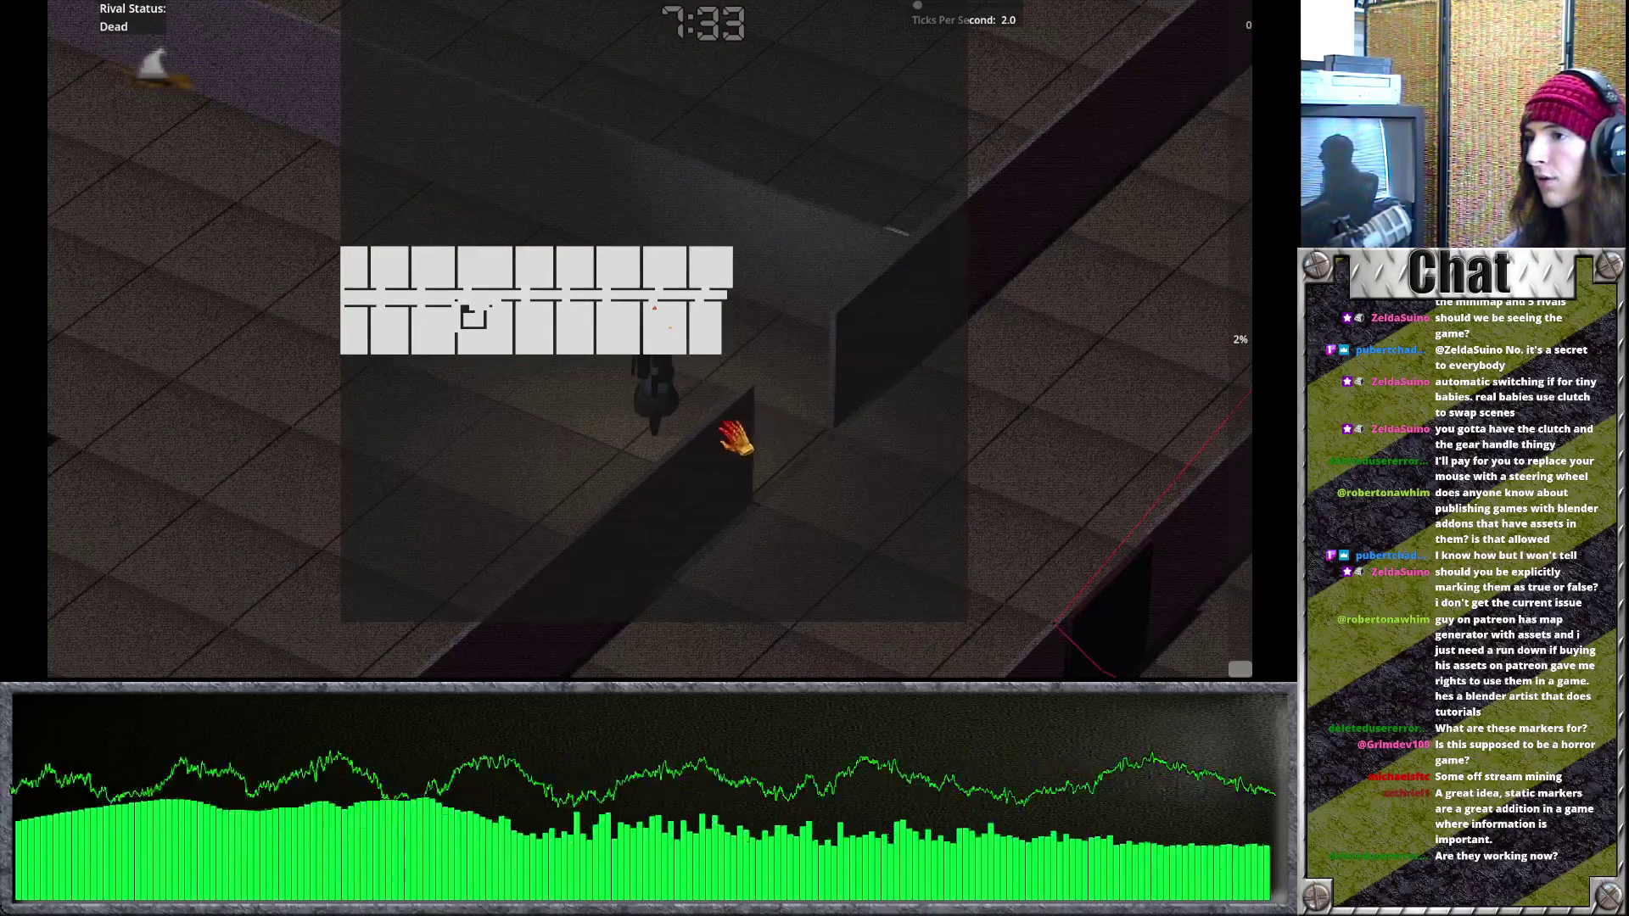
pyautogui.press('w')
pyautogui.press('w')
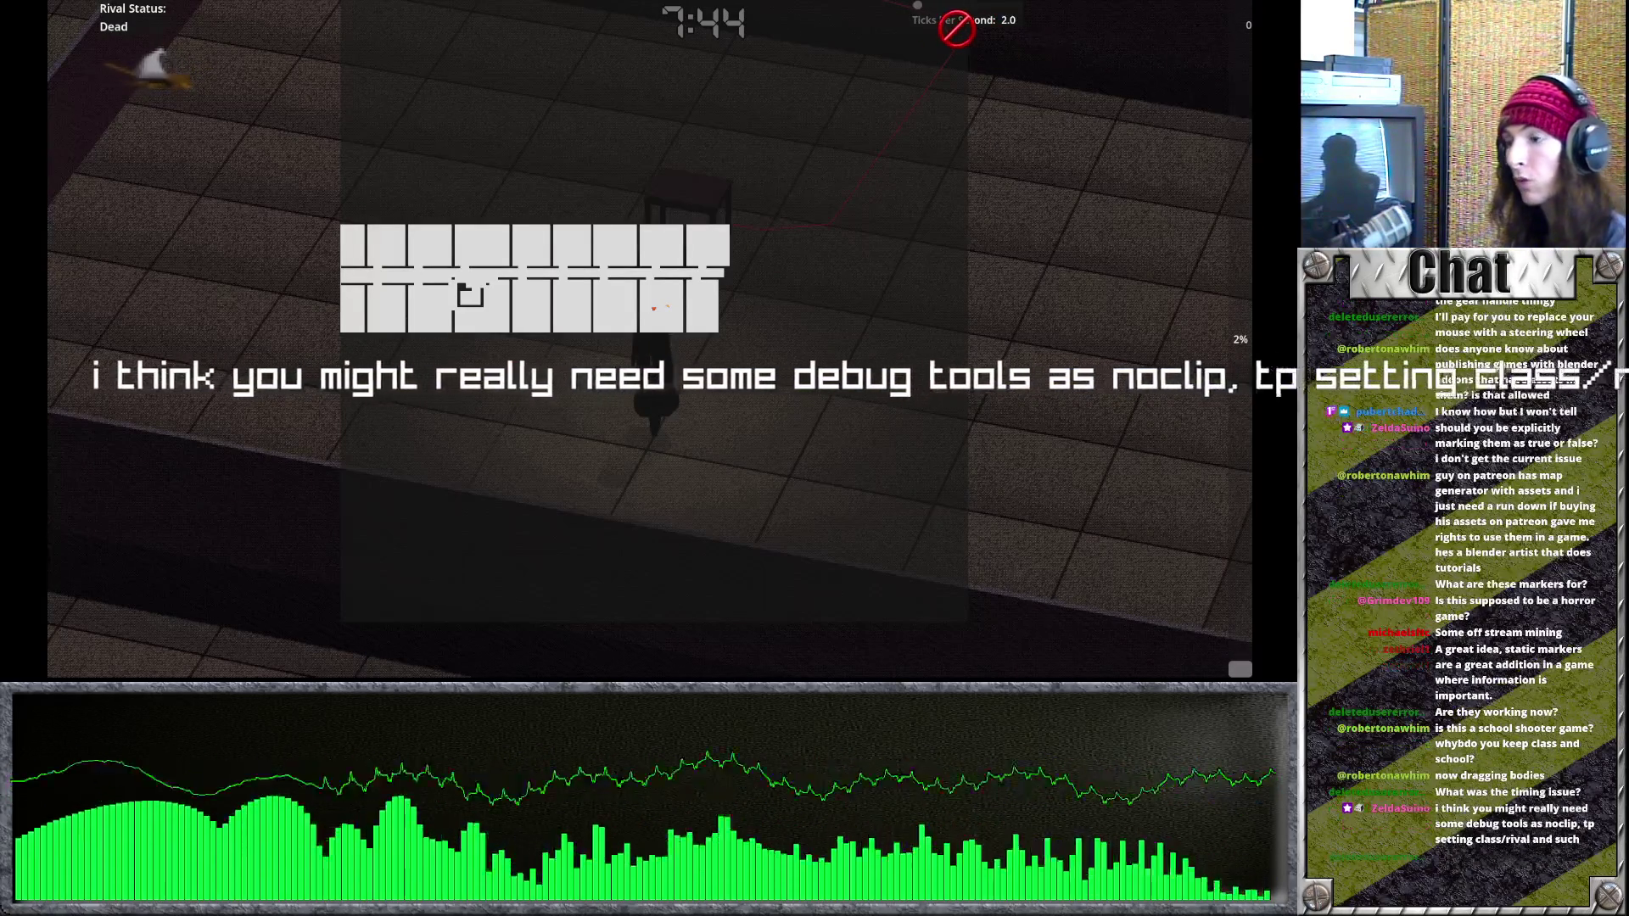
pyautogui.press('Escape')
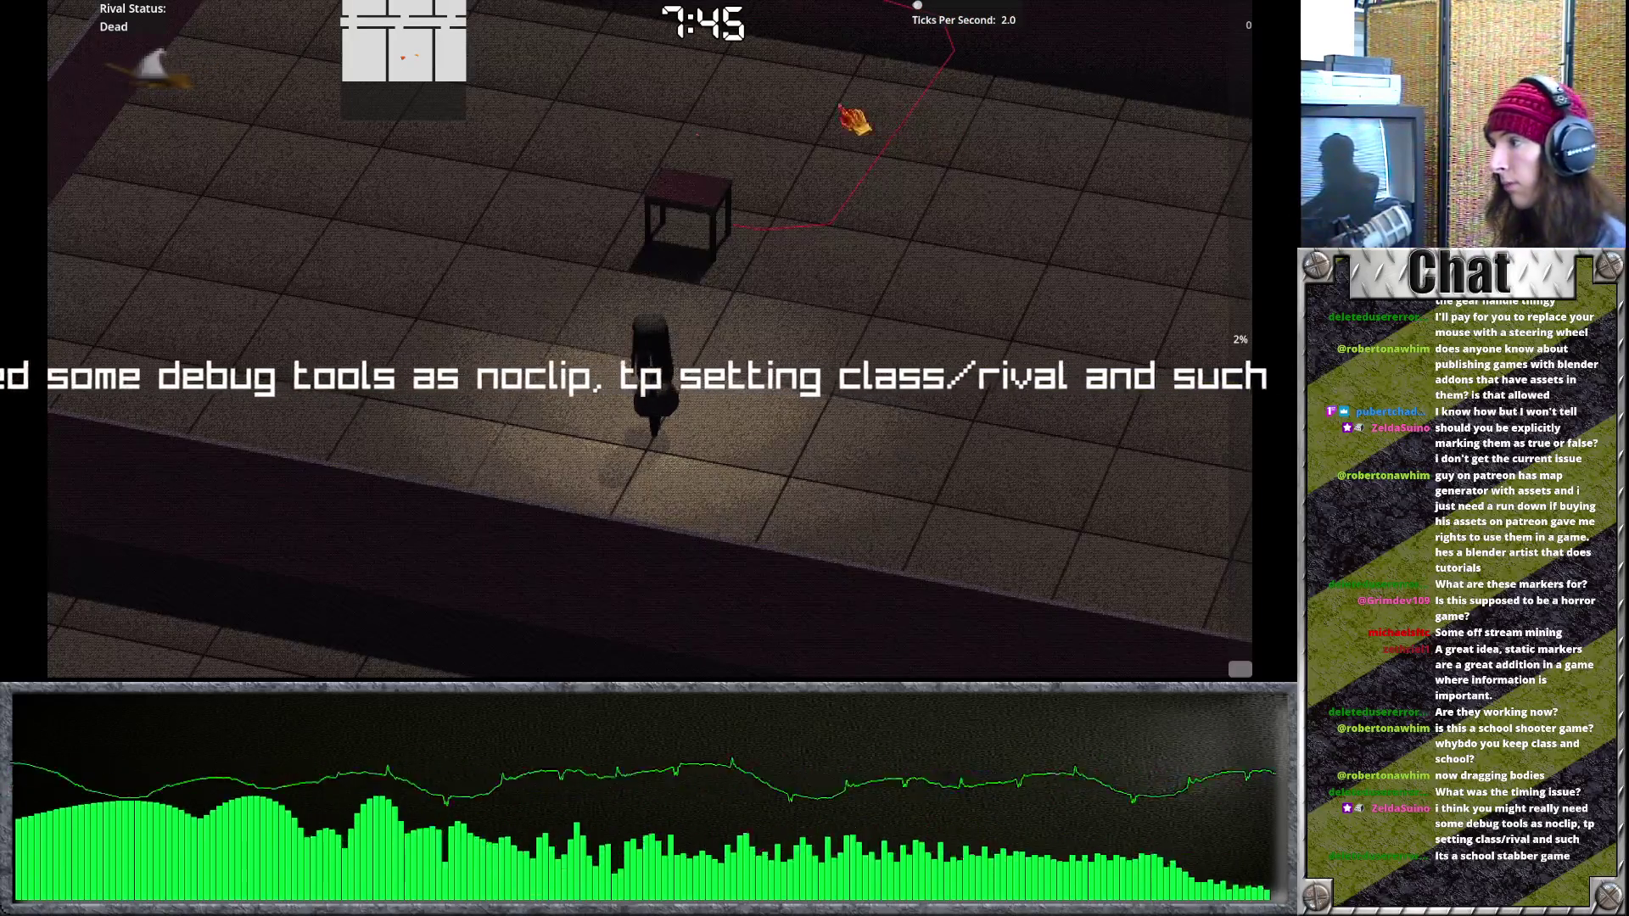
# Swing the camera, adjust game speed between 22 and 59 ticks per second, toggle map and pause.
pyautogui.press('q')
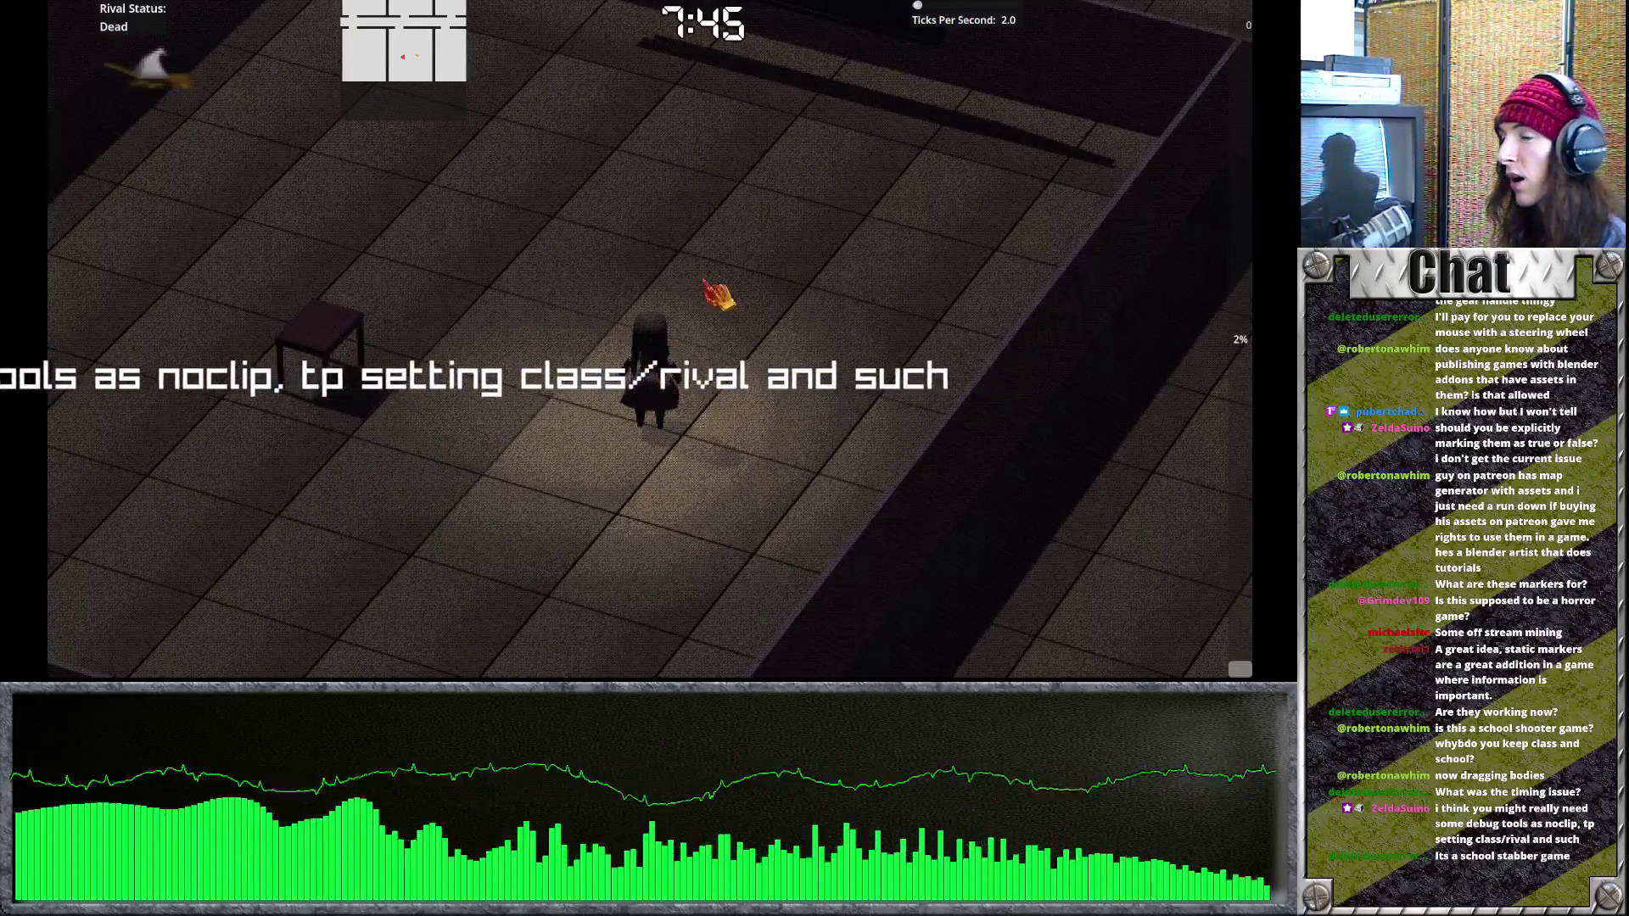
pyautogui.moveTo(925, 7); pyautogui.dragTo(941, 7)
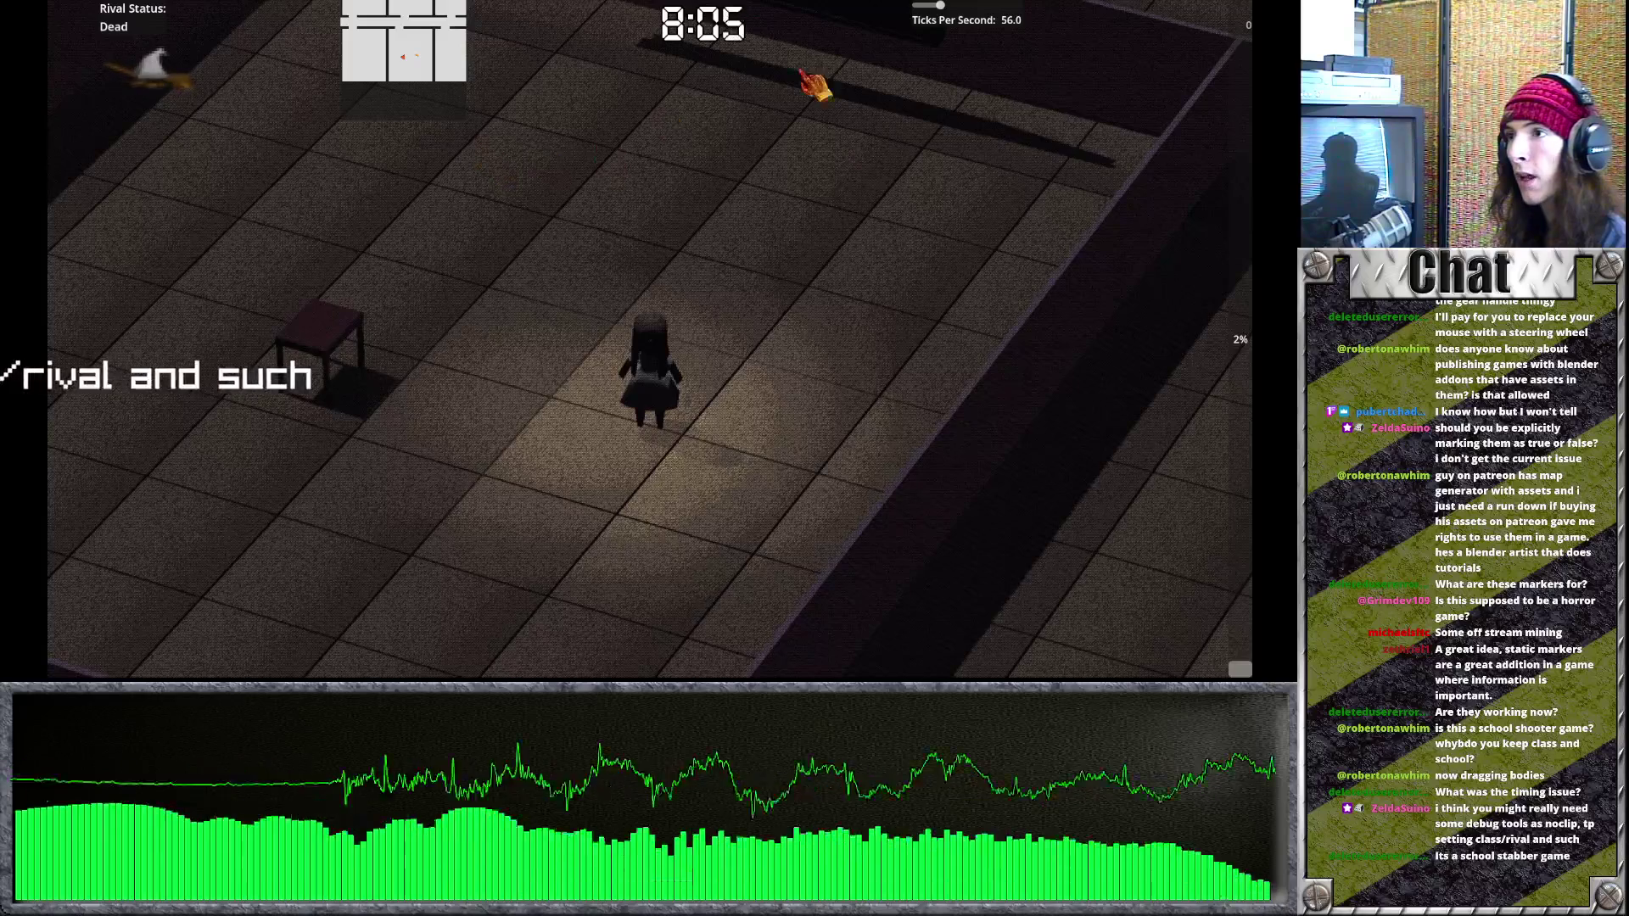
pyautogui.moveTo(938, 5)
pyautogui.mouseDown()
pyautogui.moveTo(878, 43)
pyautogui.moveTo(927, 4)
pyautogui.mouseUp()
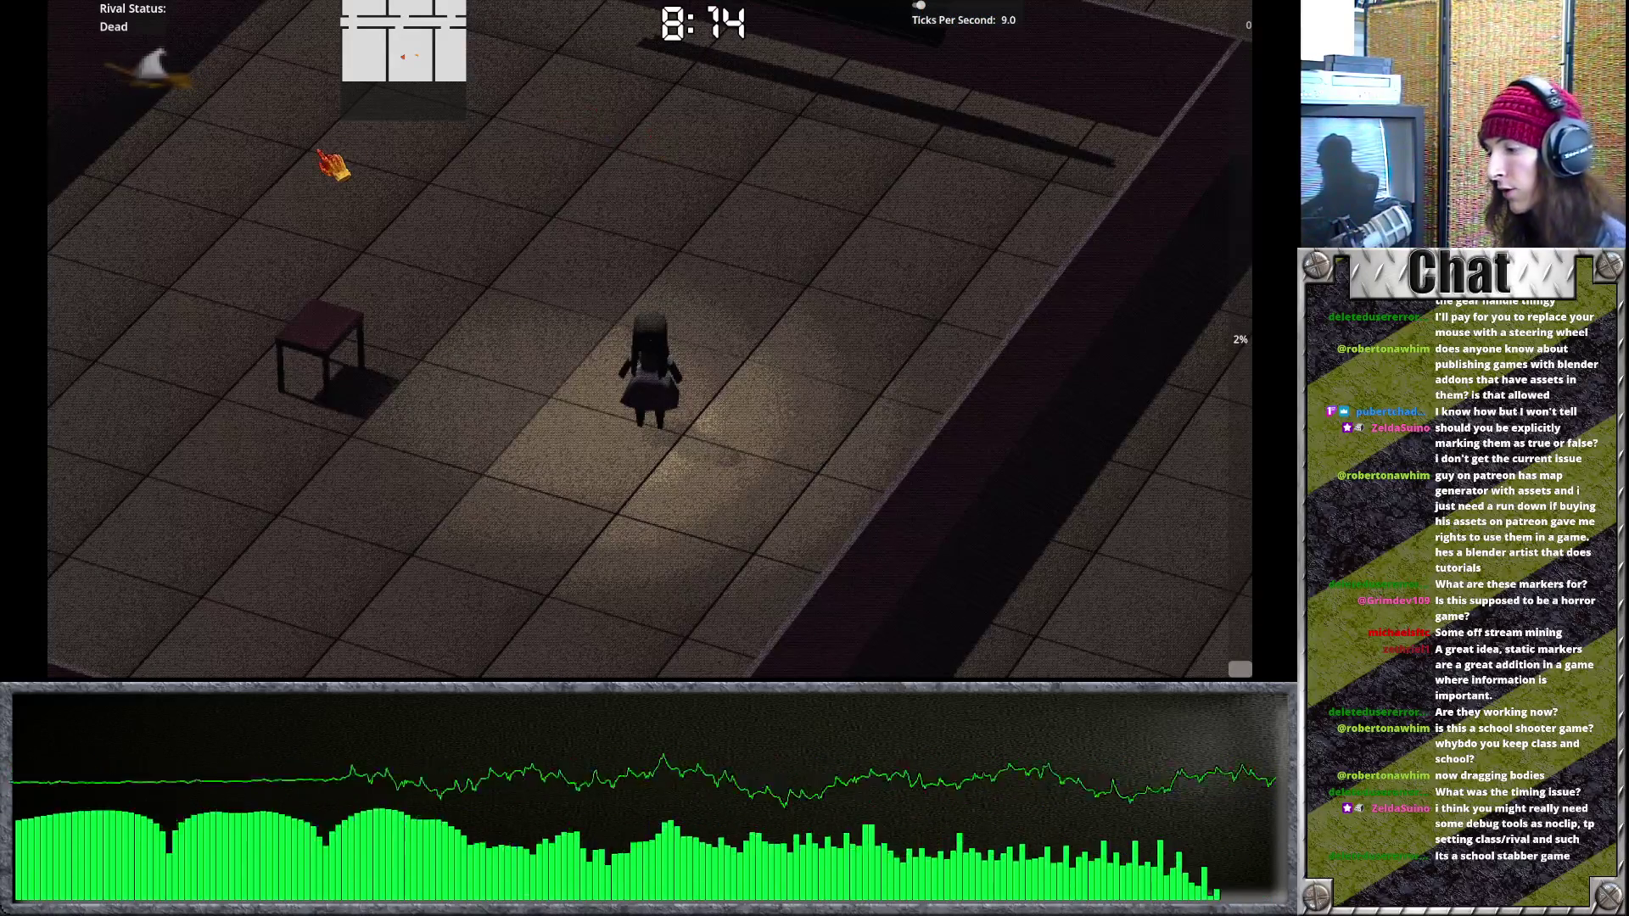
pyautogui.press('m')
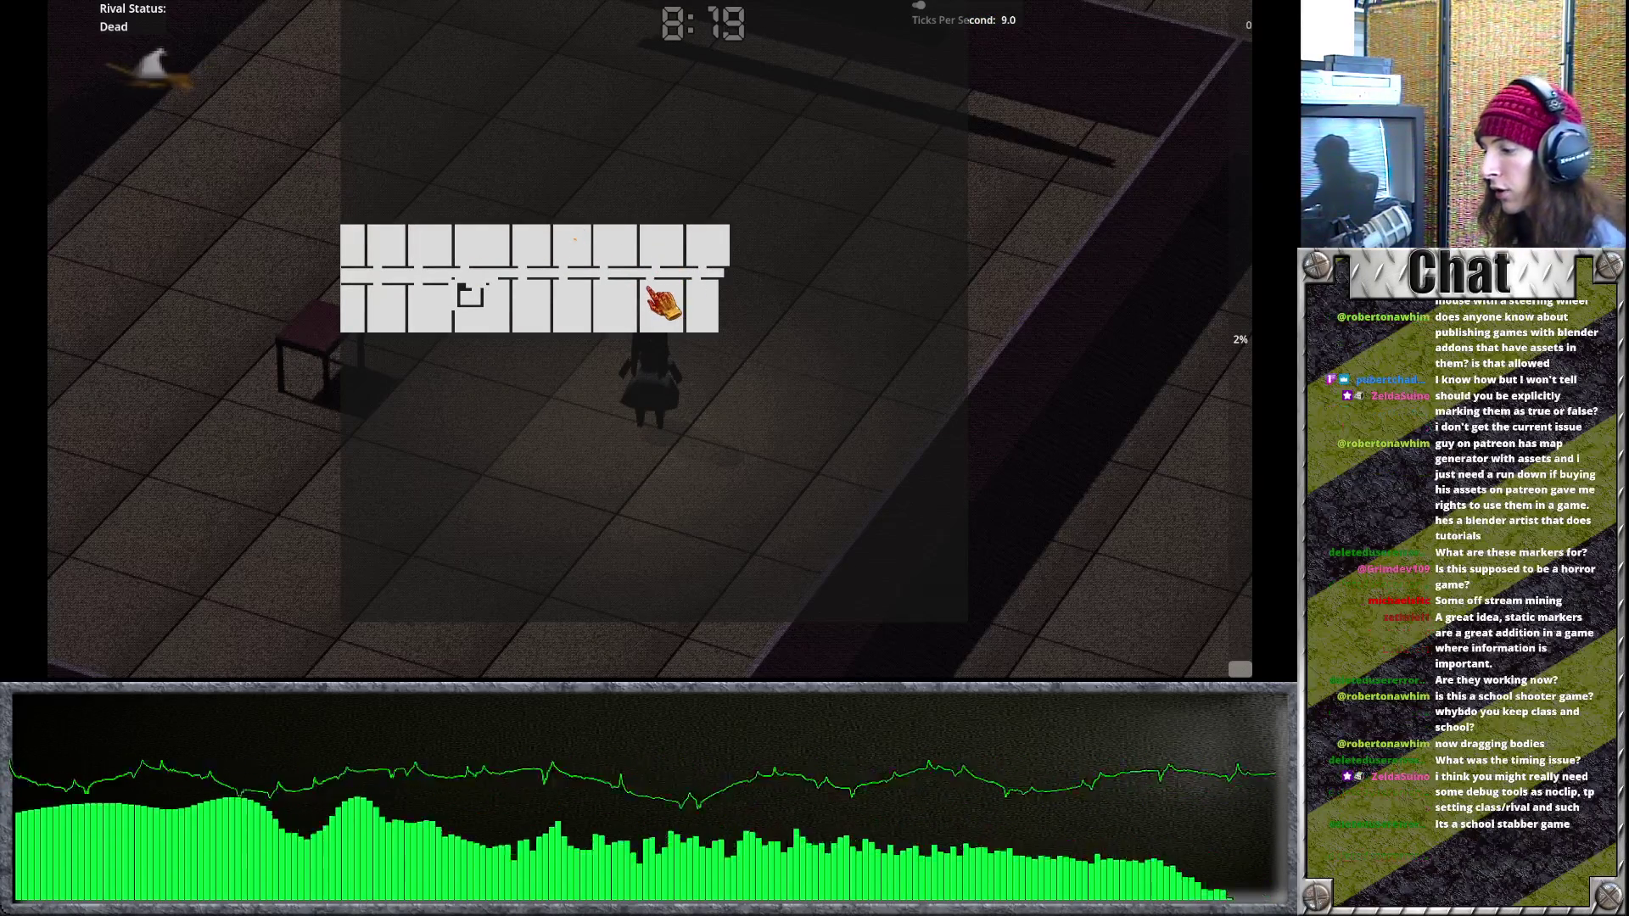
pyautogui.press('Escape')
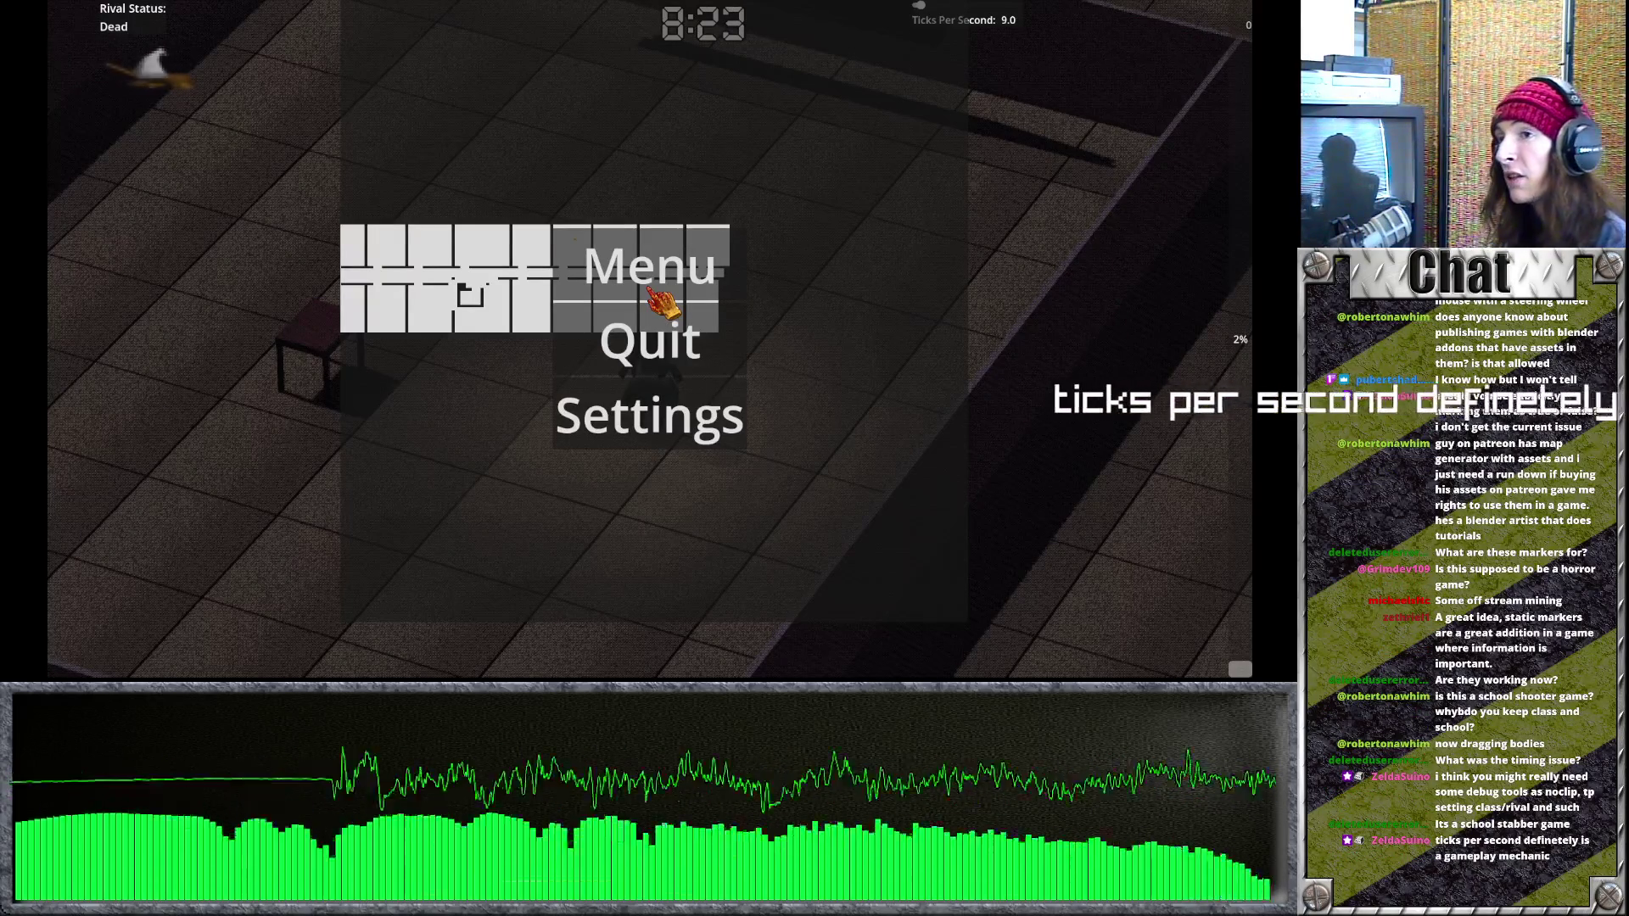
pyautogui.press('Escape')
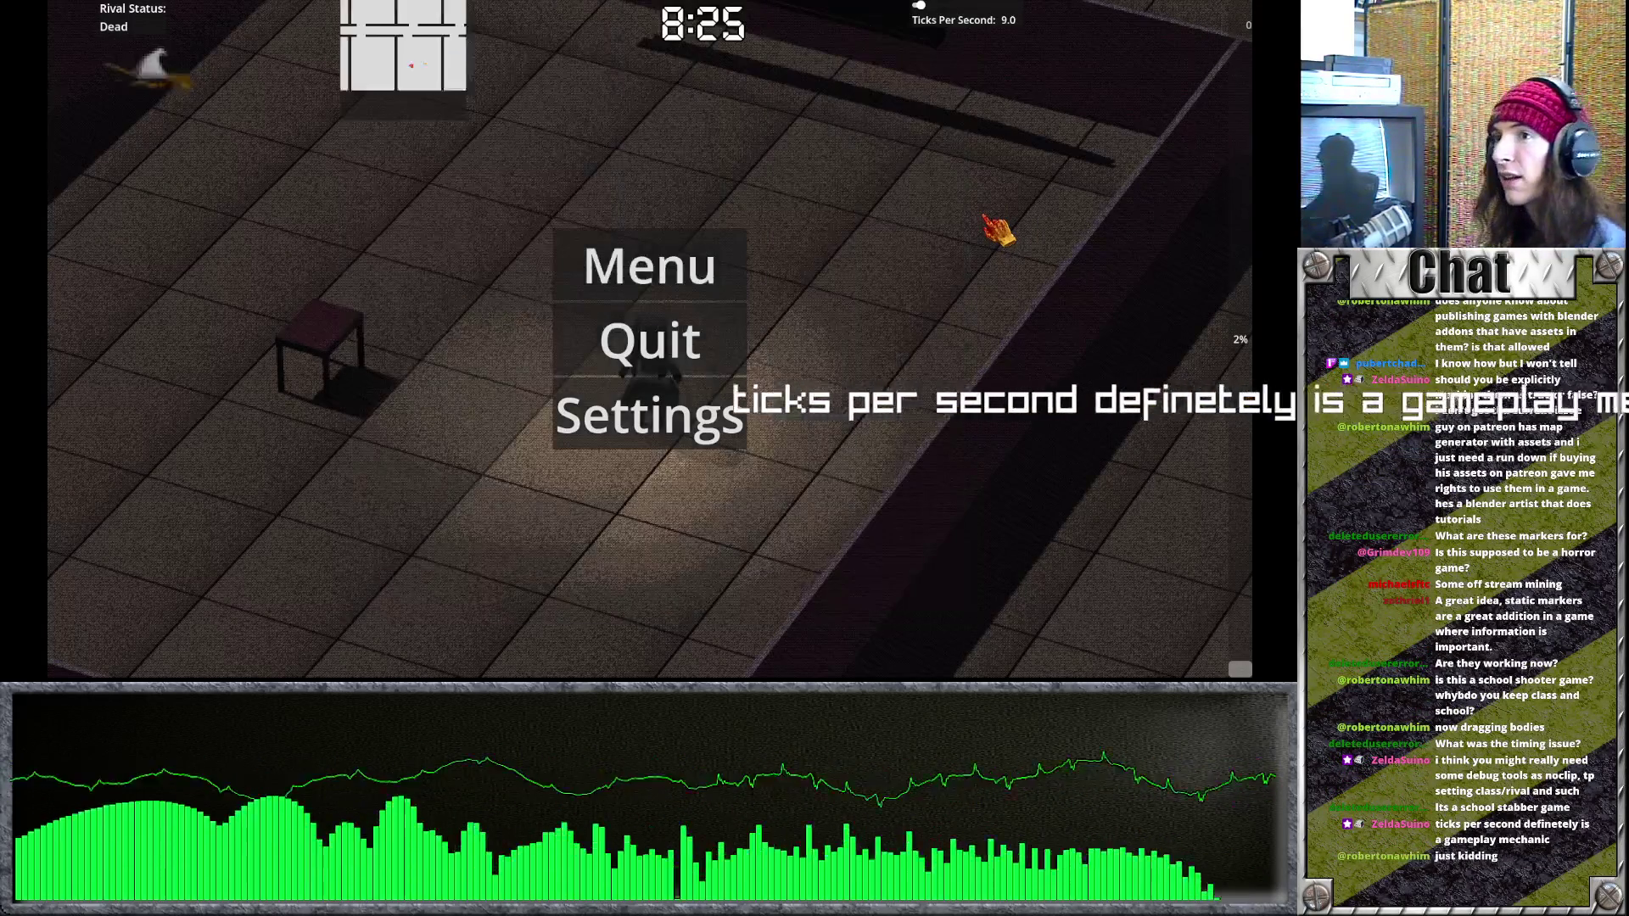
pyautogui.moveTo(919, 5); pyautogui.dragTo(939, 6)
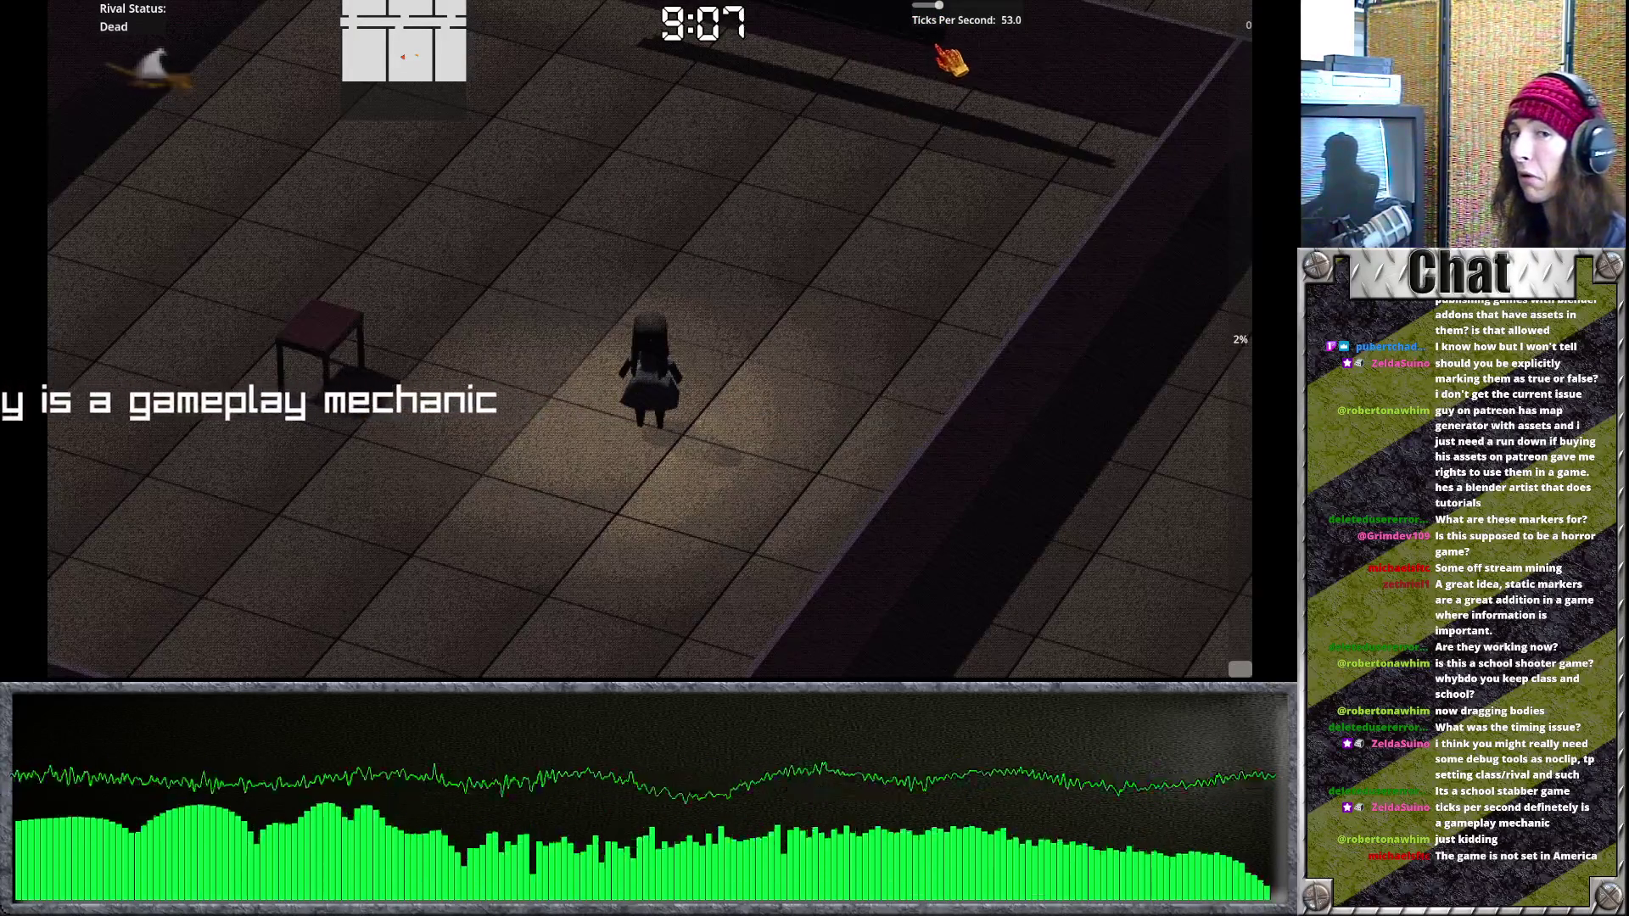
pyautogui.moveTo(938, 6); pyautogui.dragTo(943, 8)
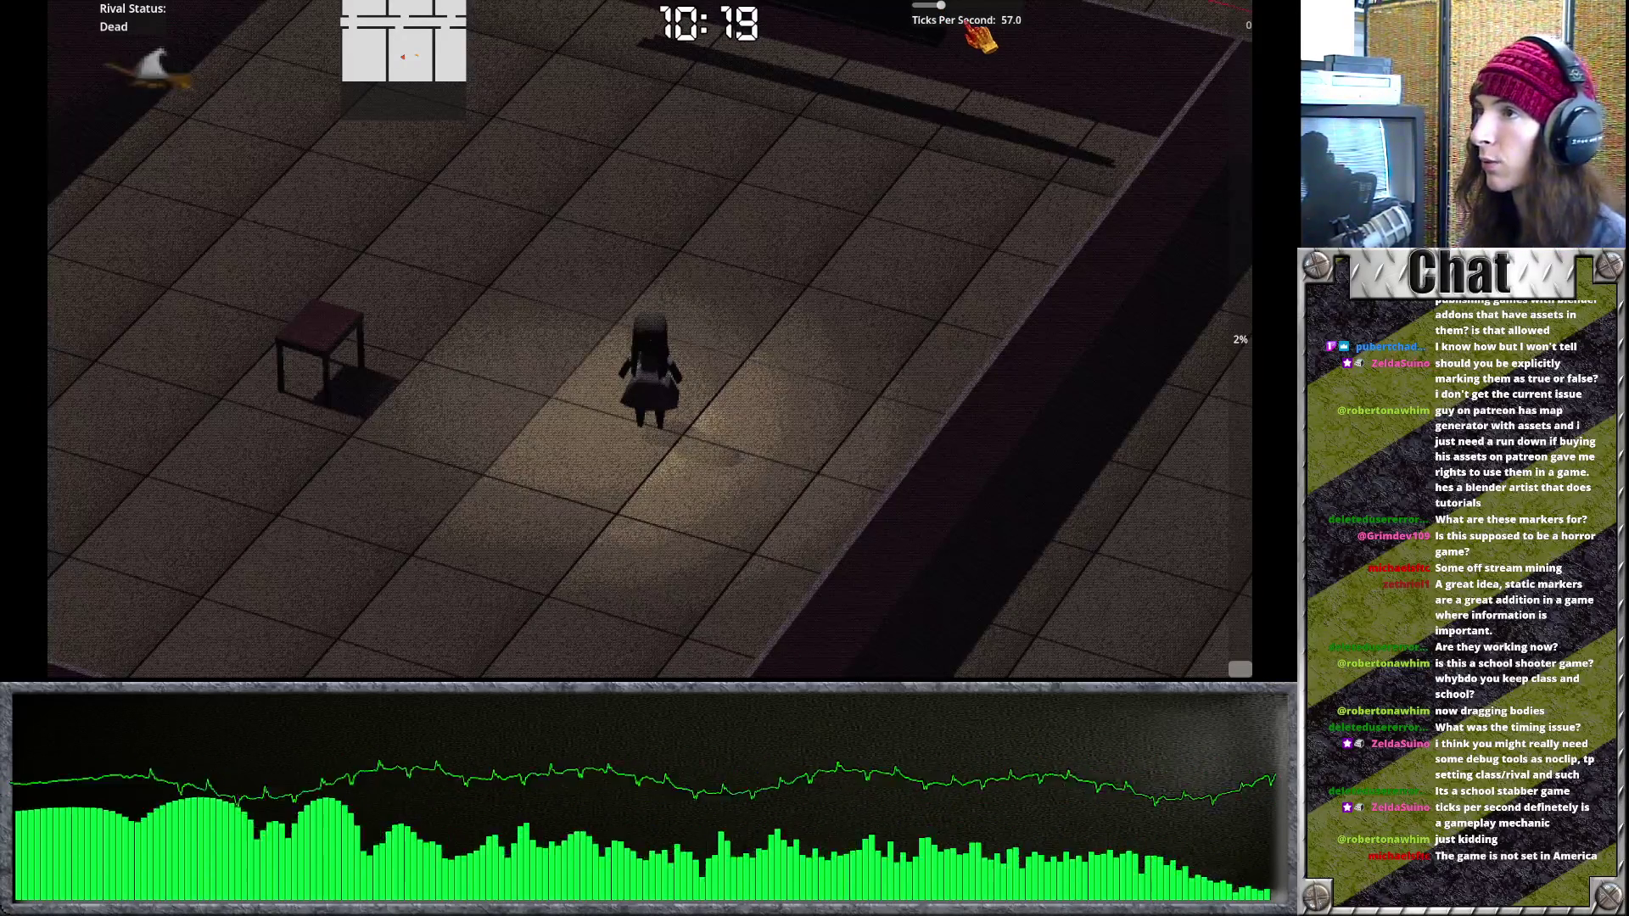
# Walk the character up through the rooms while raising speed to 240 ticks per second.
pyautogui.press('w')
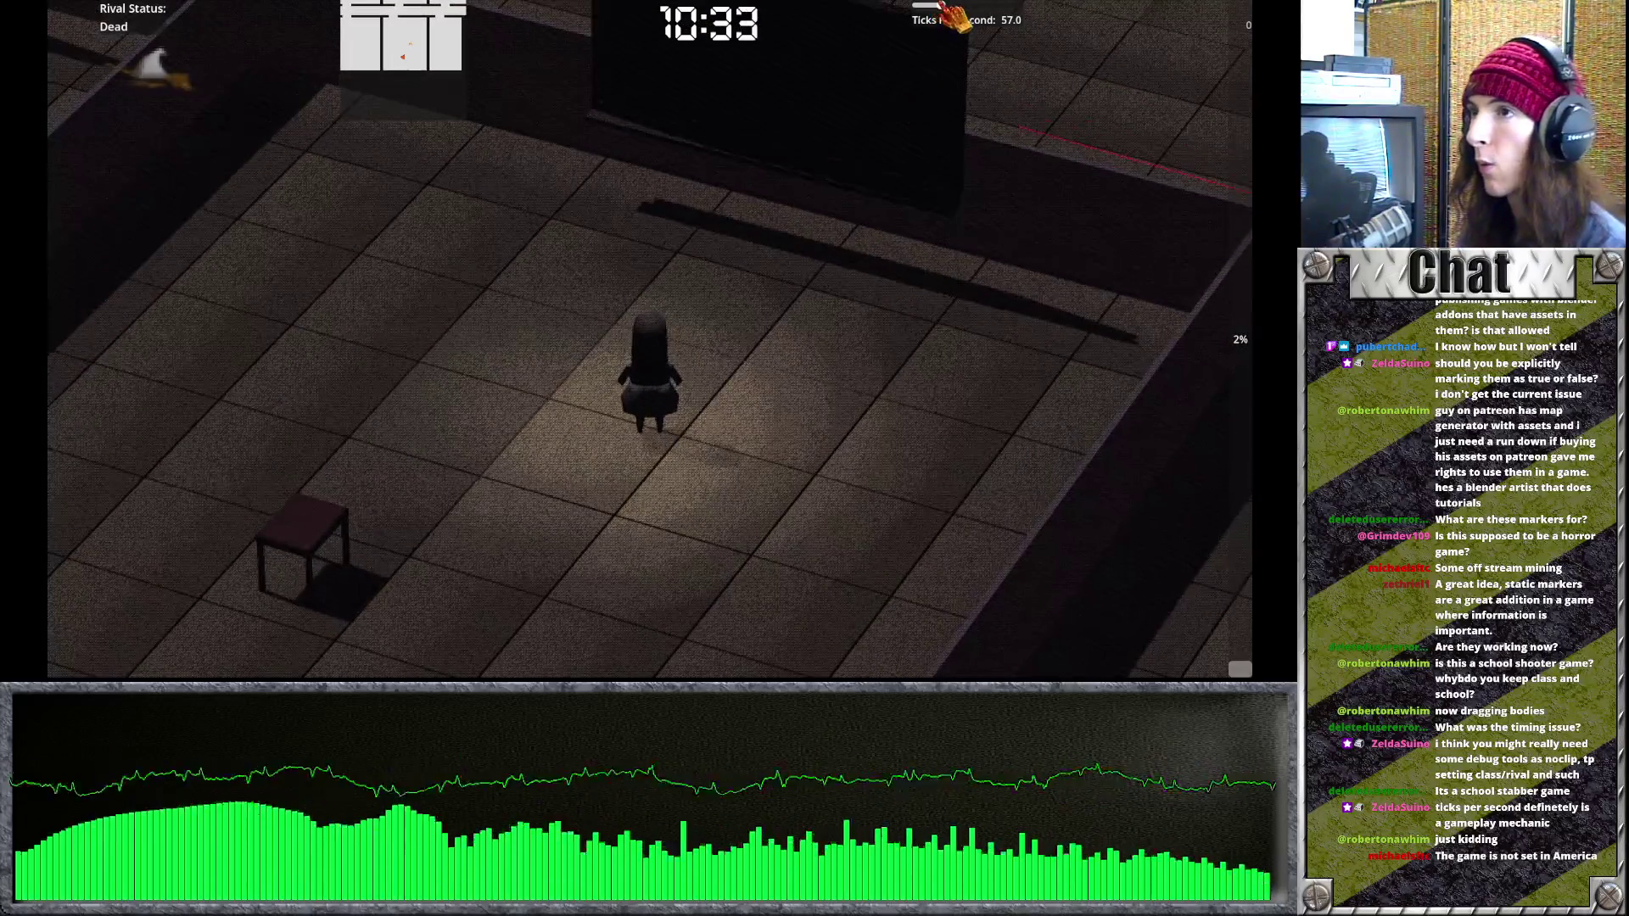
pyautogui.press('w')
pyautogui.moveTo(946, 23); pyautogui.dragTo(1022, 10)
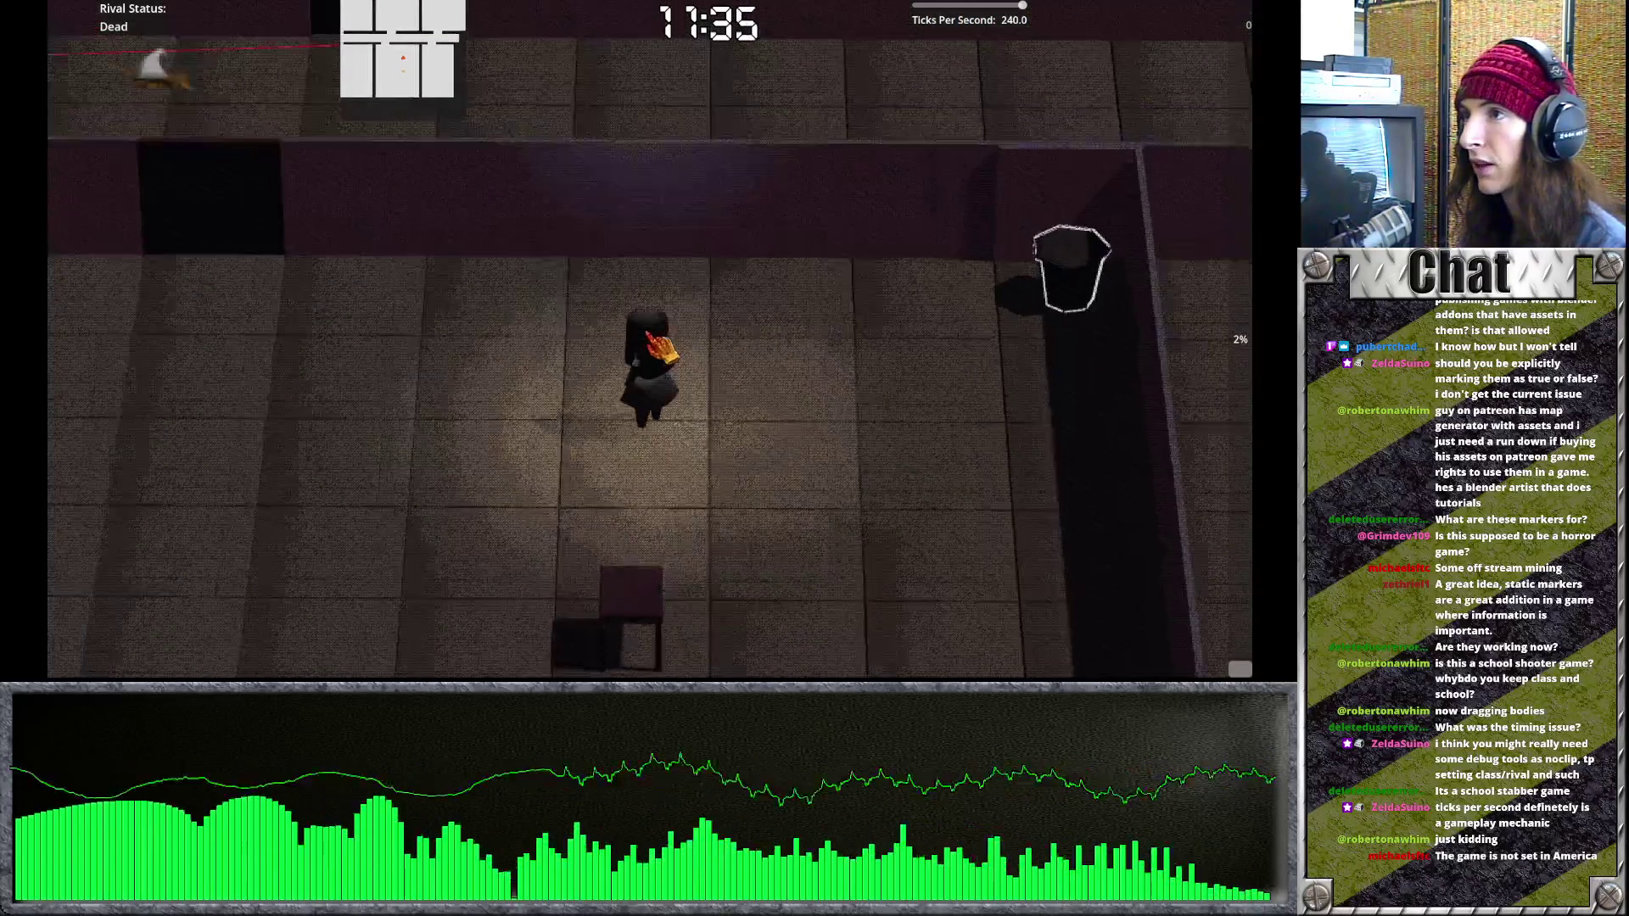
pyautogui.press('w')
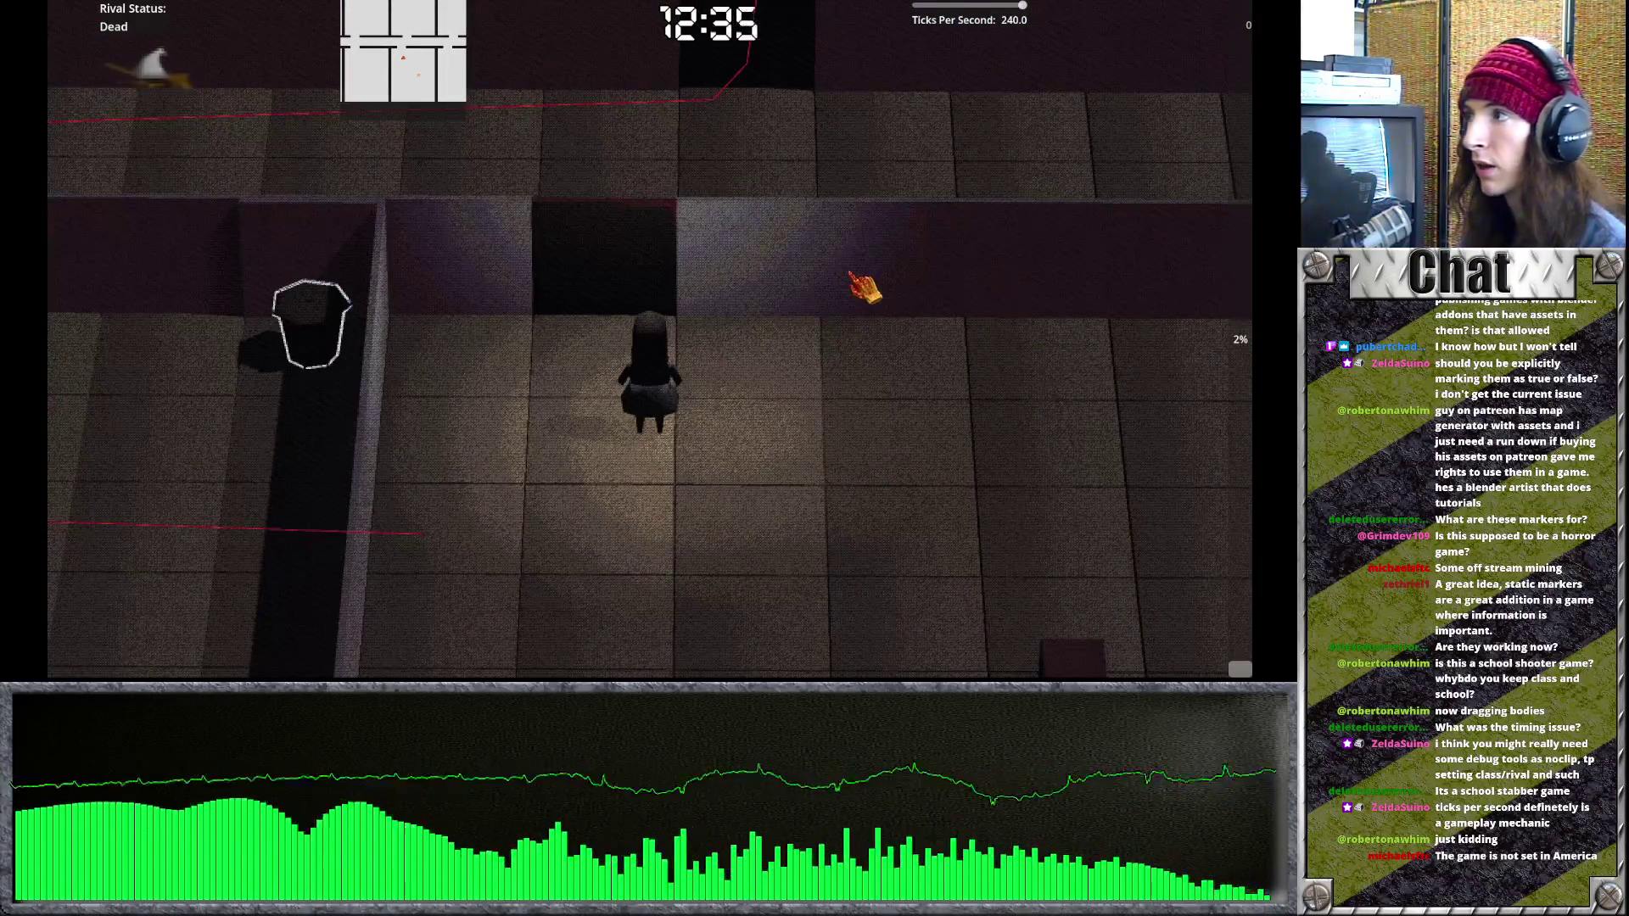
pyautogui.press('w')
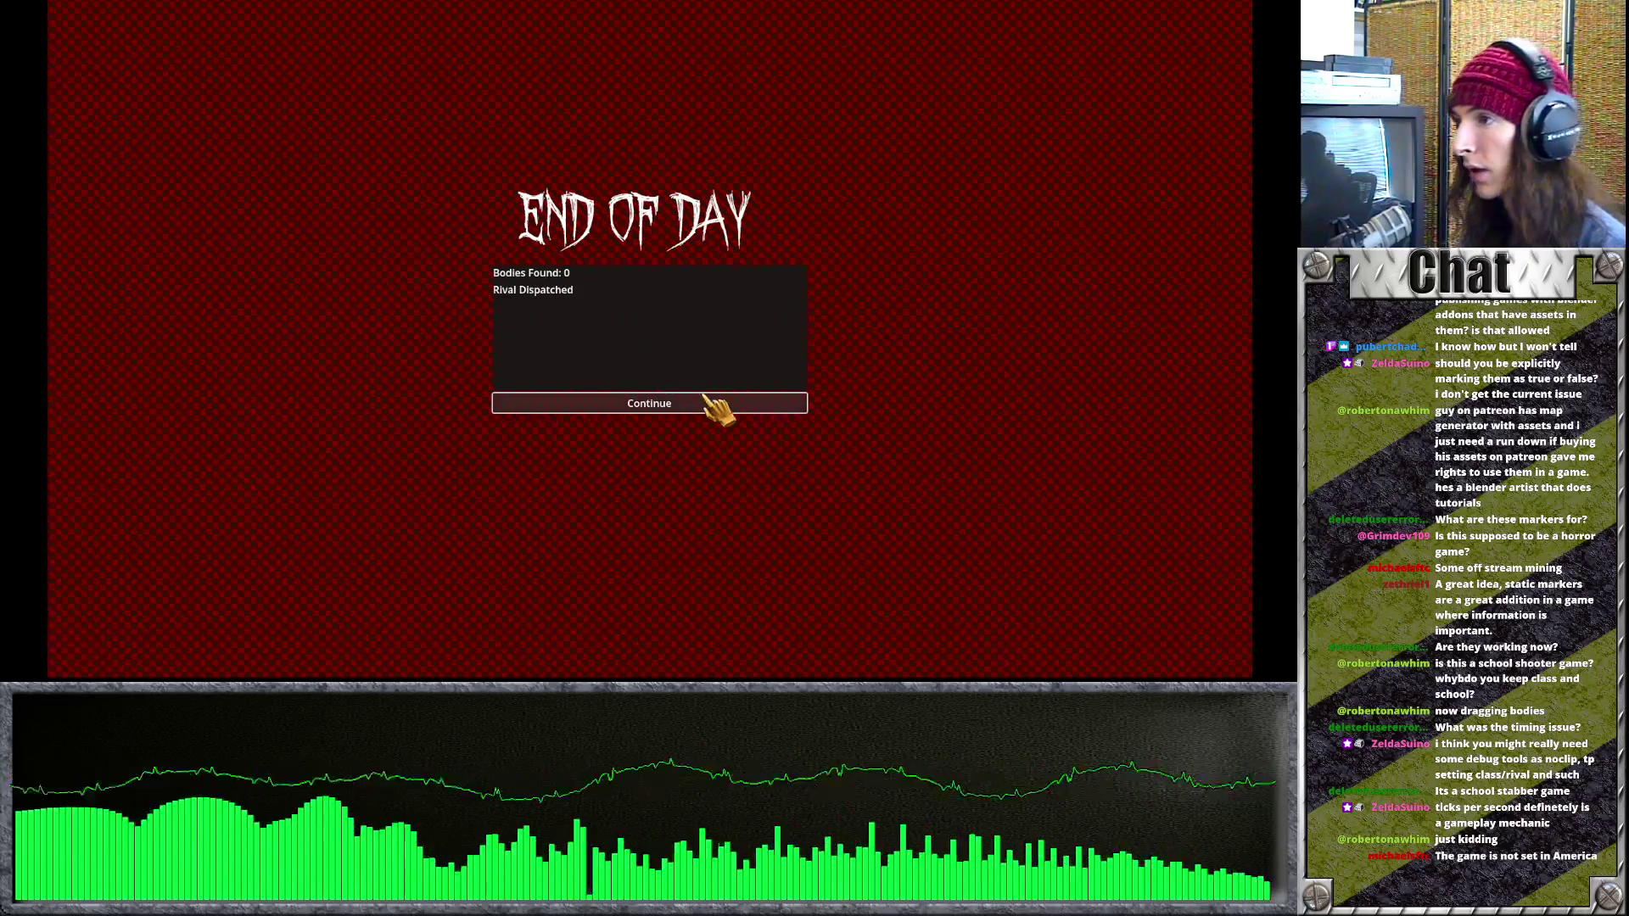
# Continue past the End of Day summary and dialogue, then choose Go To School.
pyautogui.click(684, 406)
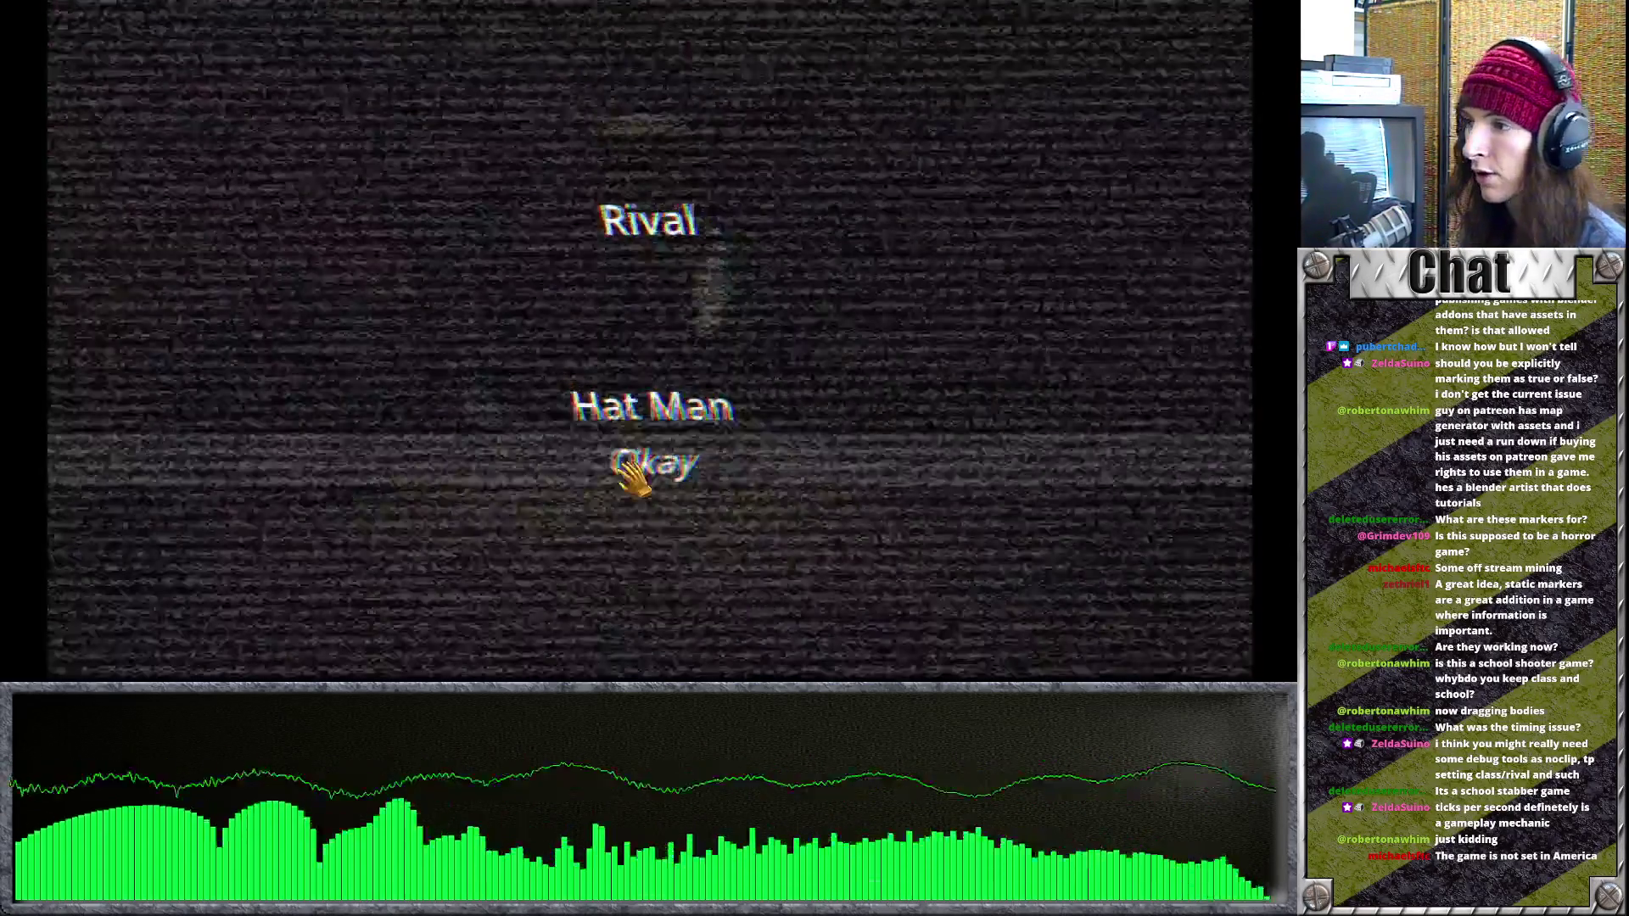
pyautogui.click(636, 466)
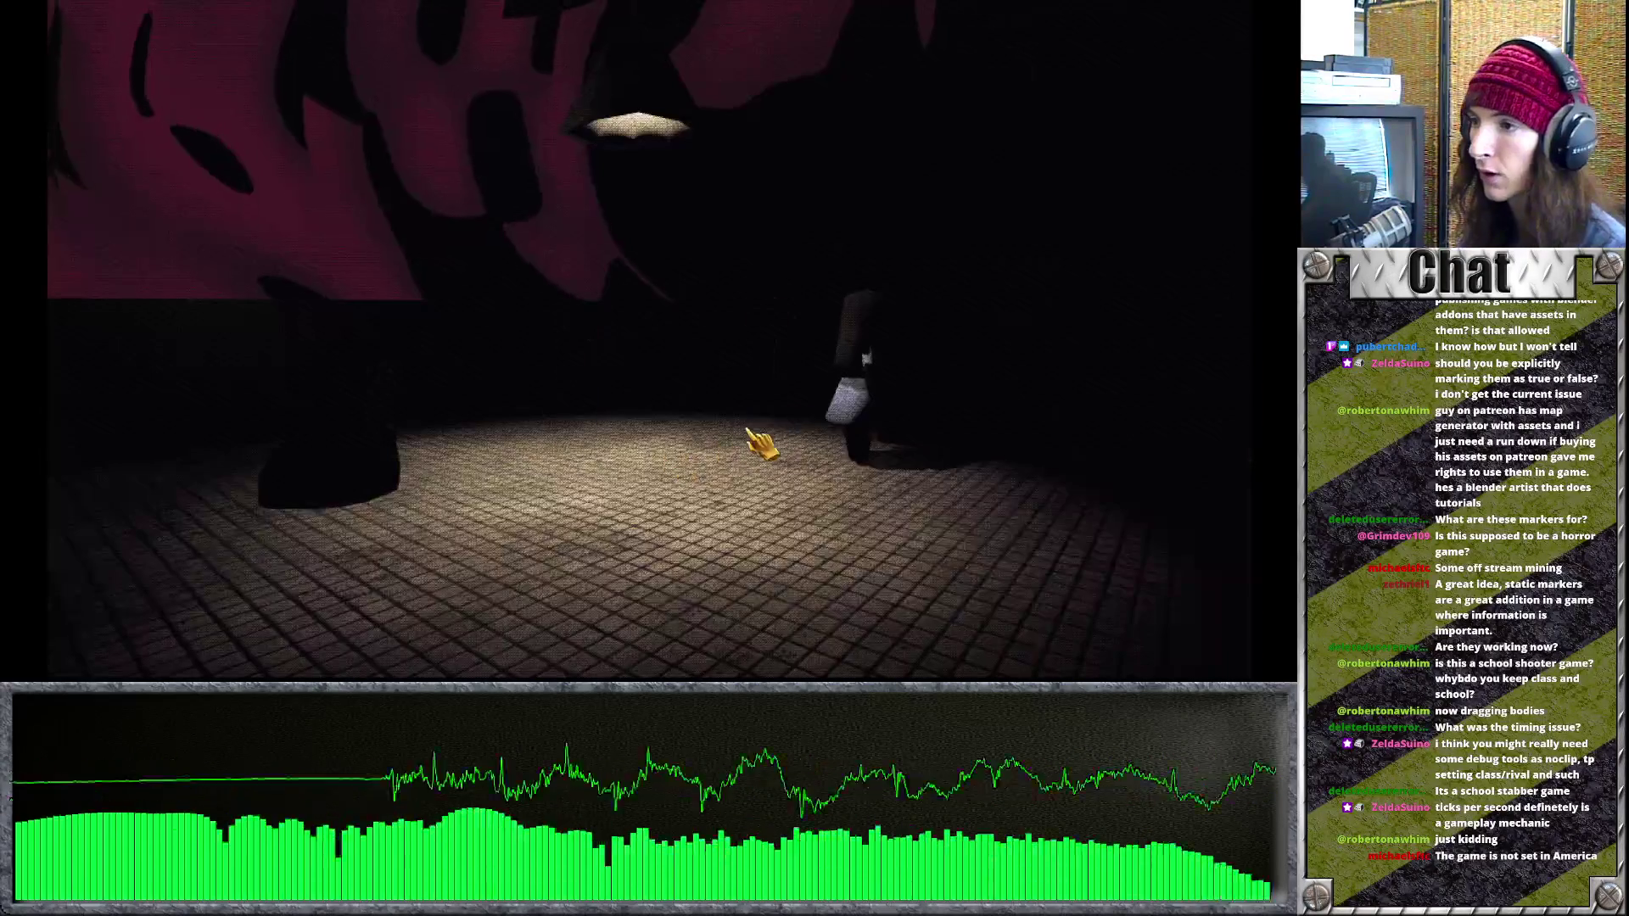
pyautogui.click(647, 349)
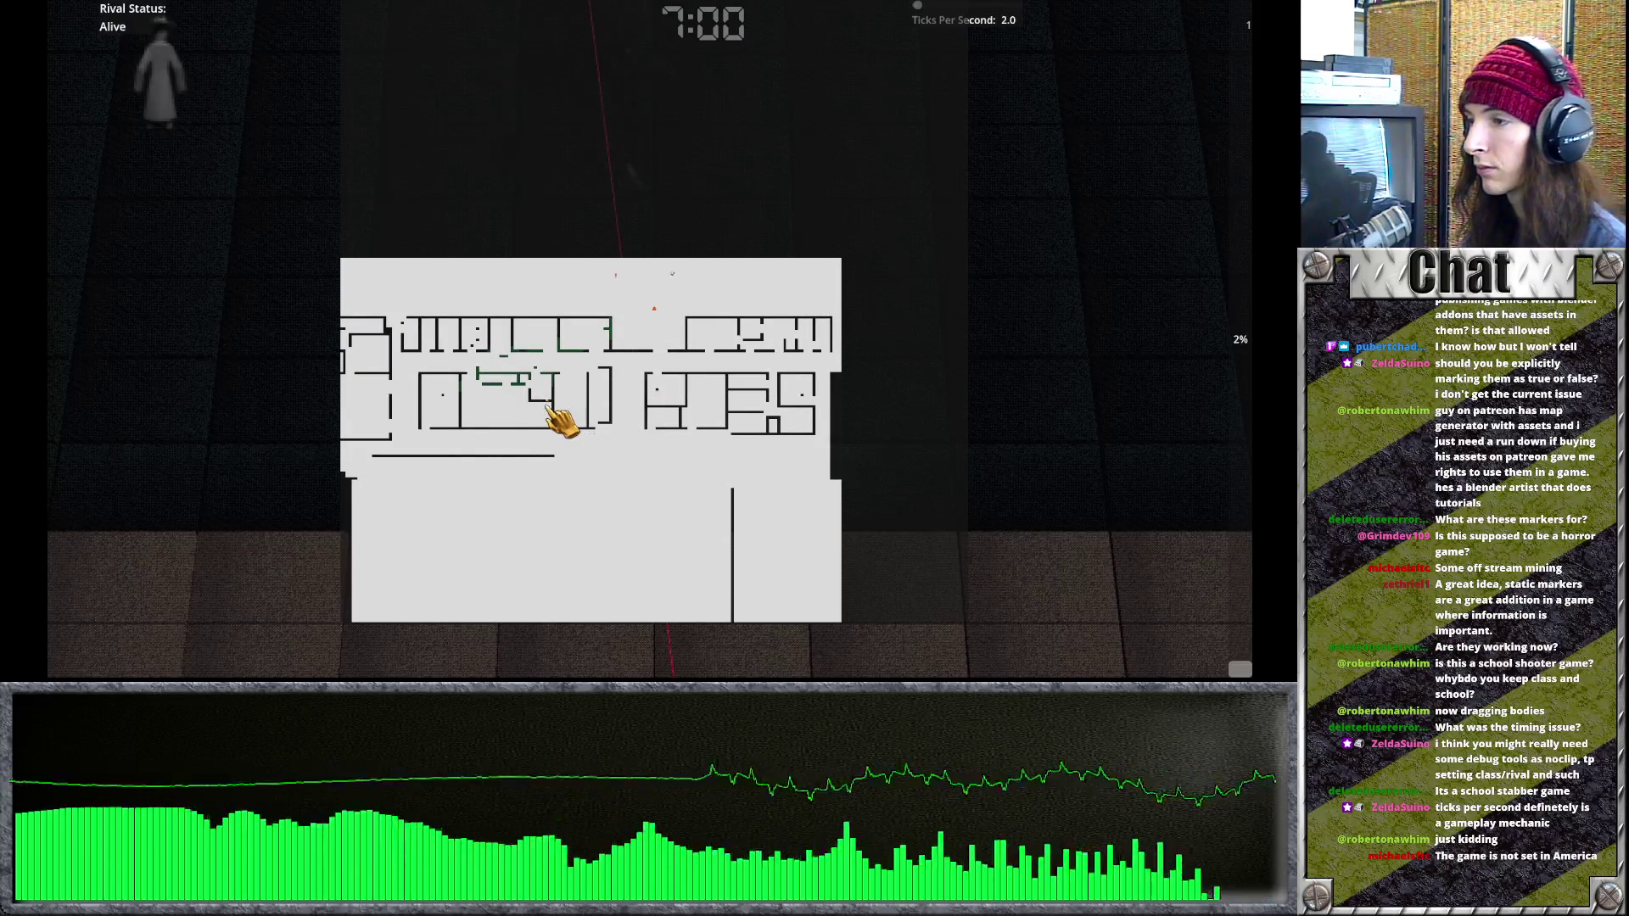
# Walk upstairs into the table room, rotate the camera, and open the full map.
pyautogui.press('w')
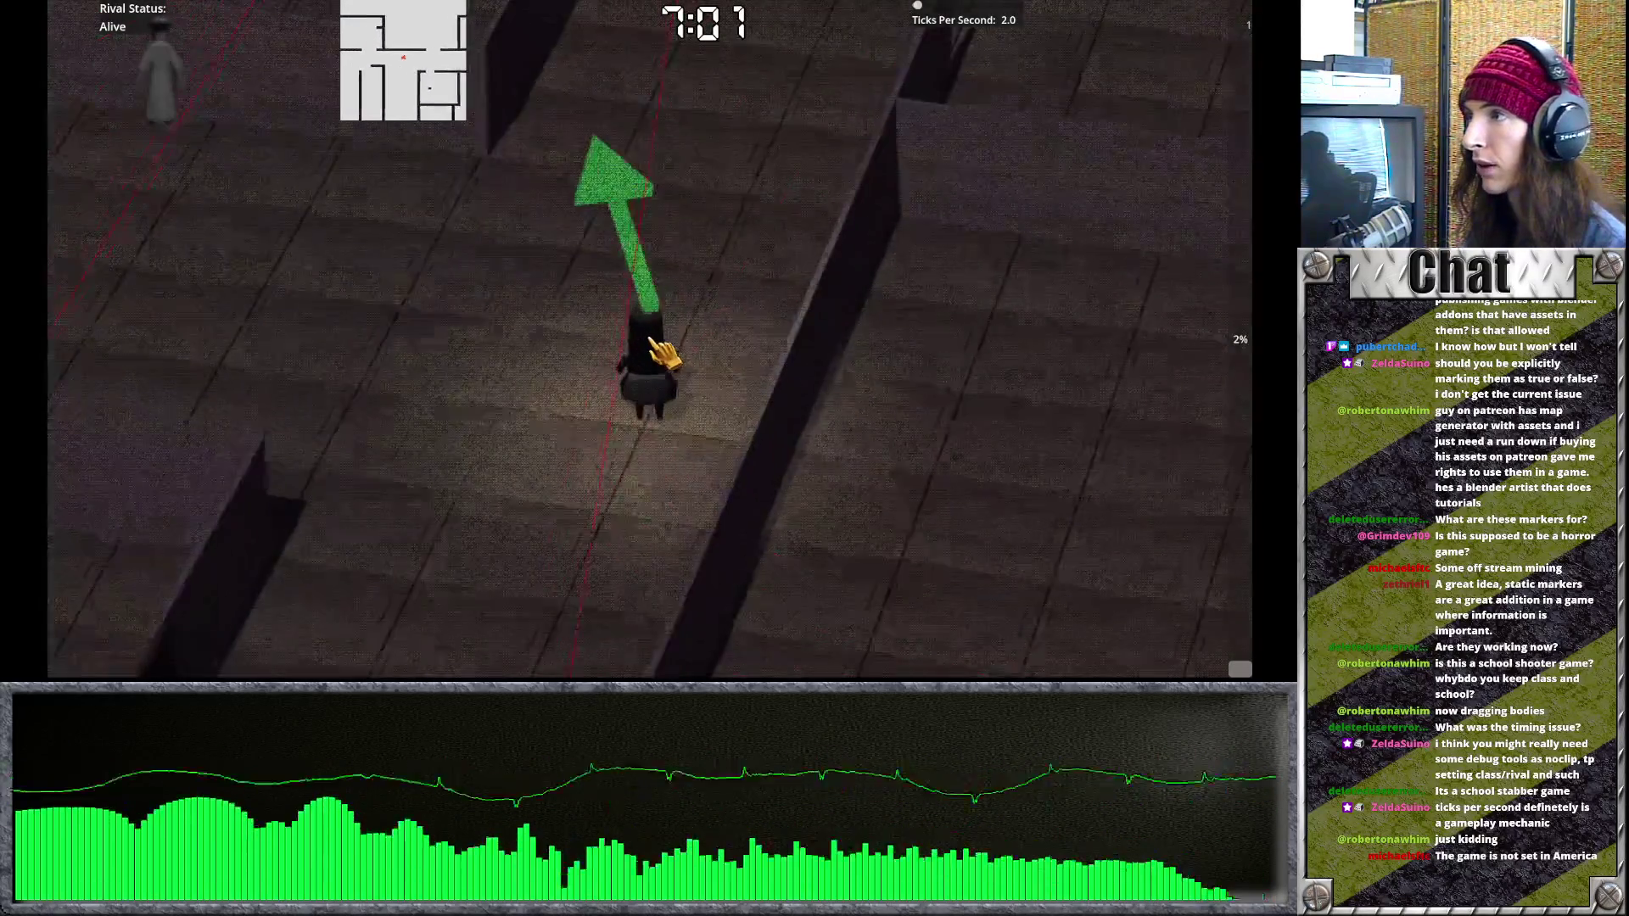
pyautogui.press('w')
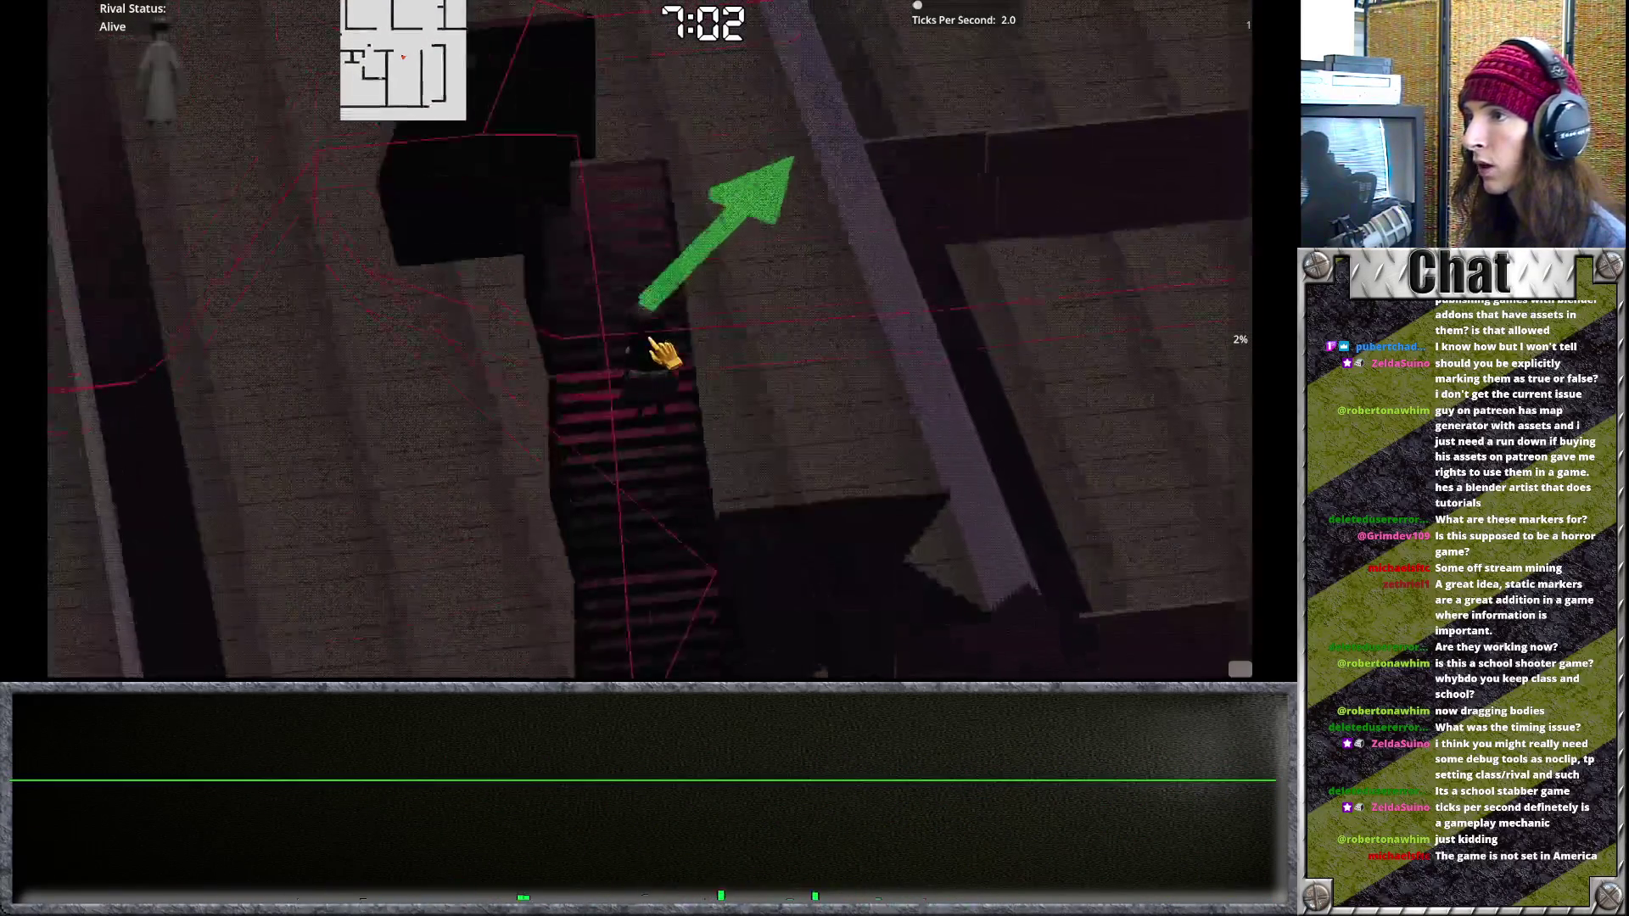
pyautogui.press('w')
pyautogui.press('w')
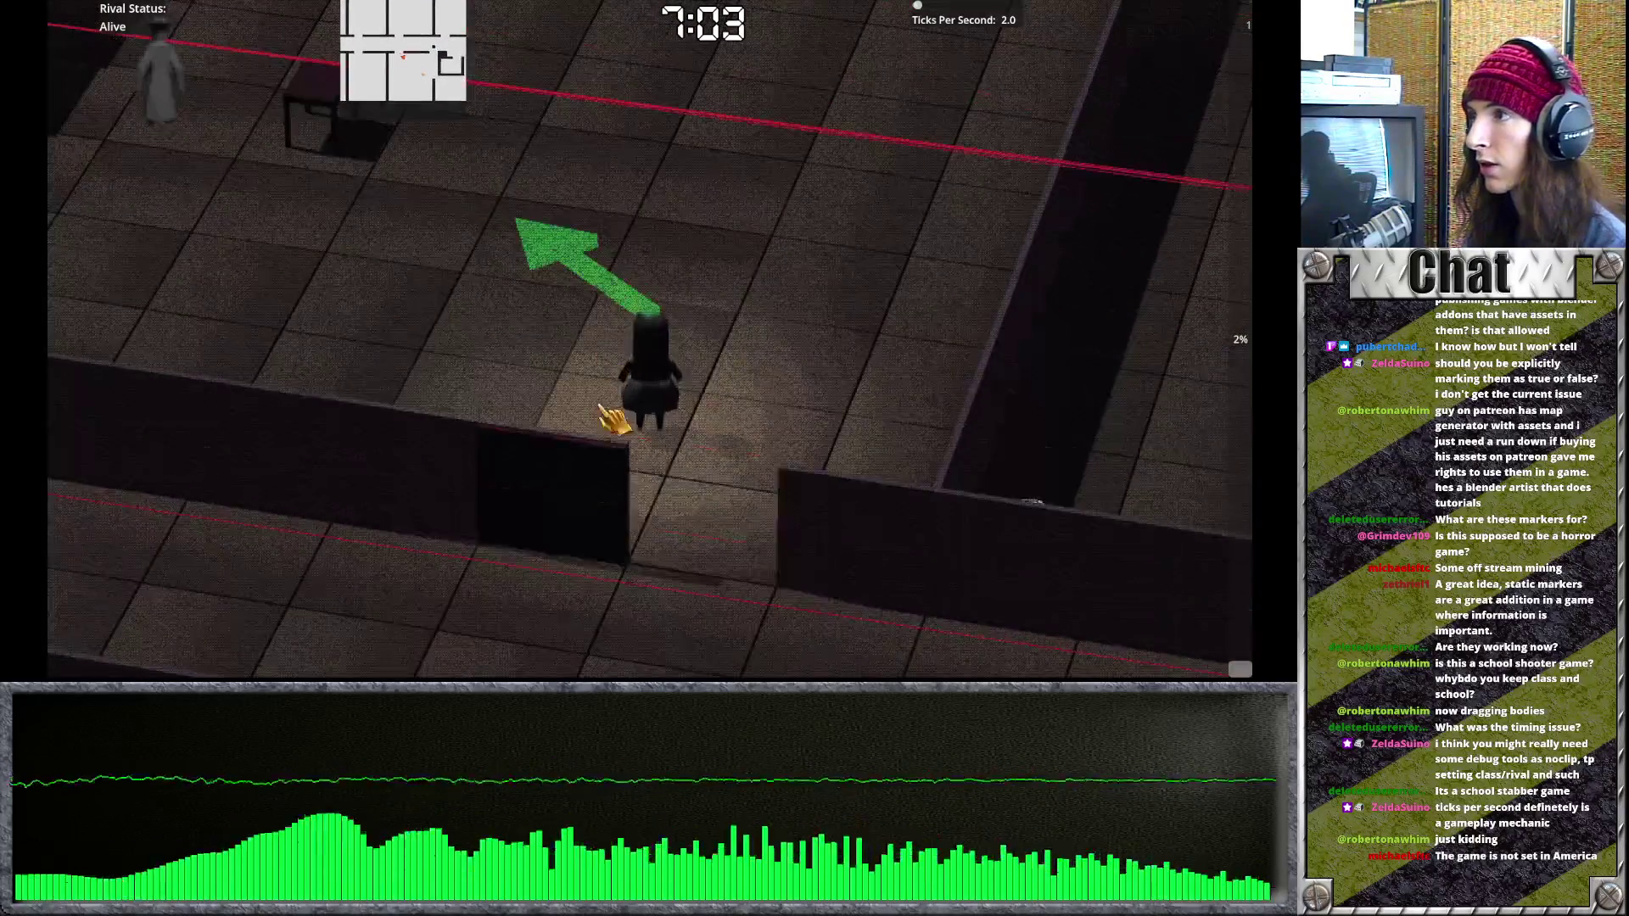
pyautogui.press('w')
pyautogui.press('w')
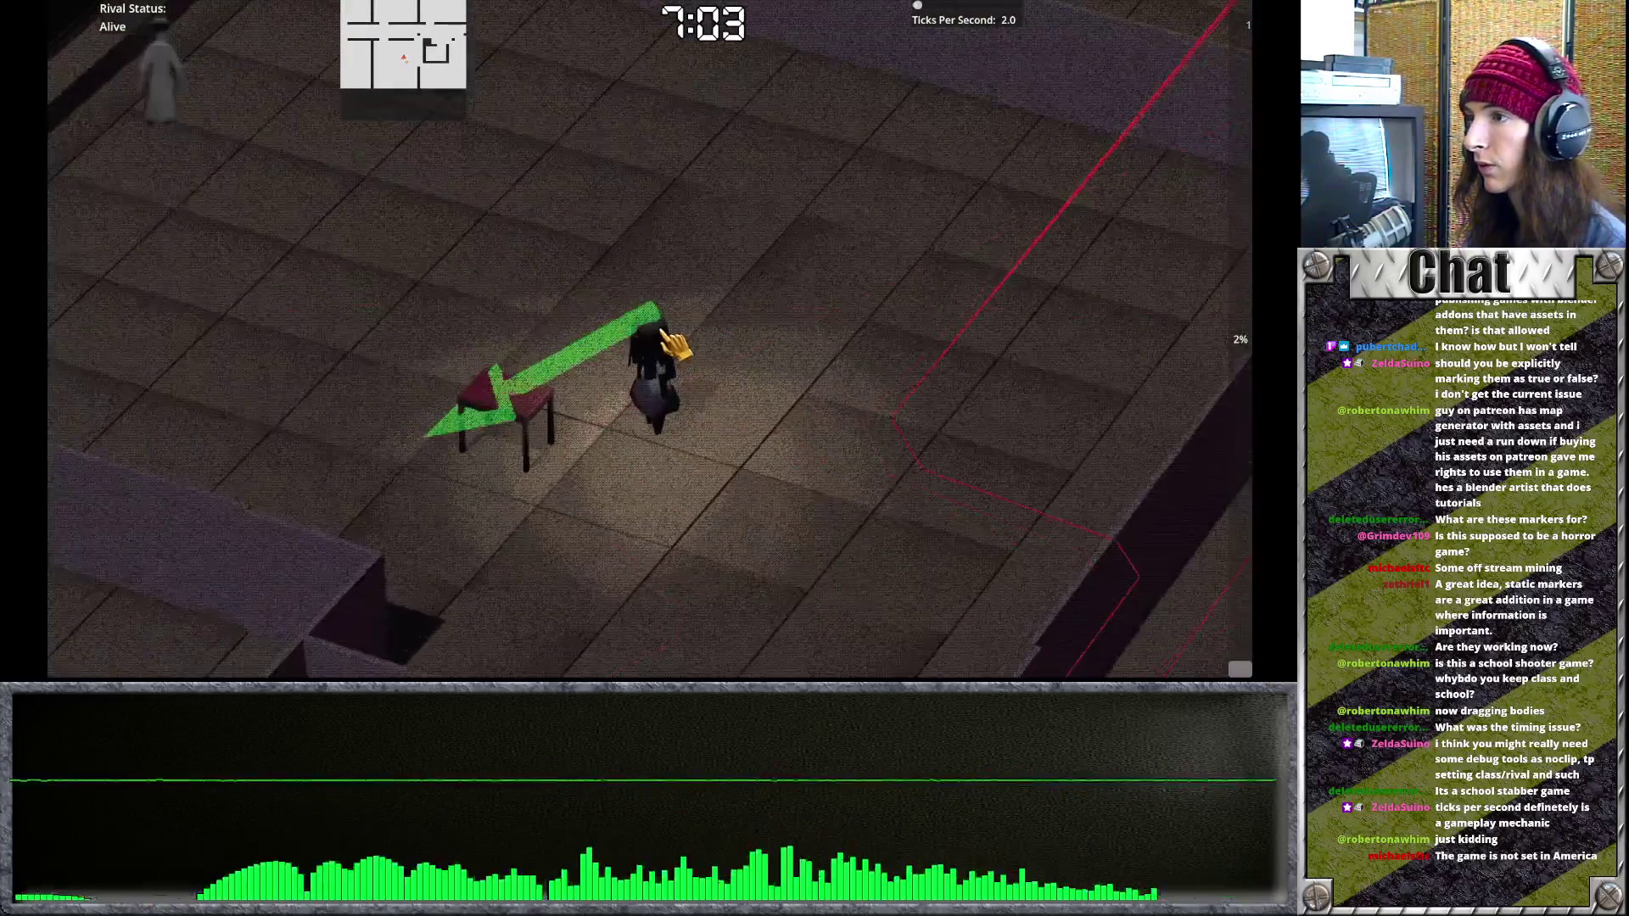
pyautogui.press('w')
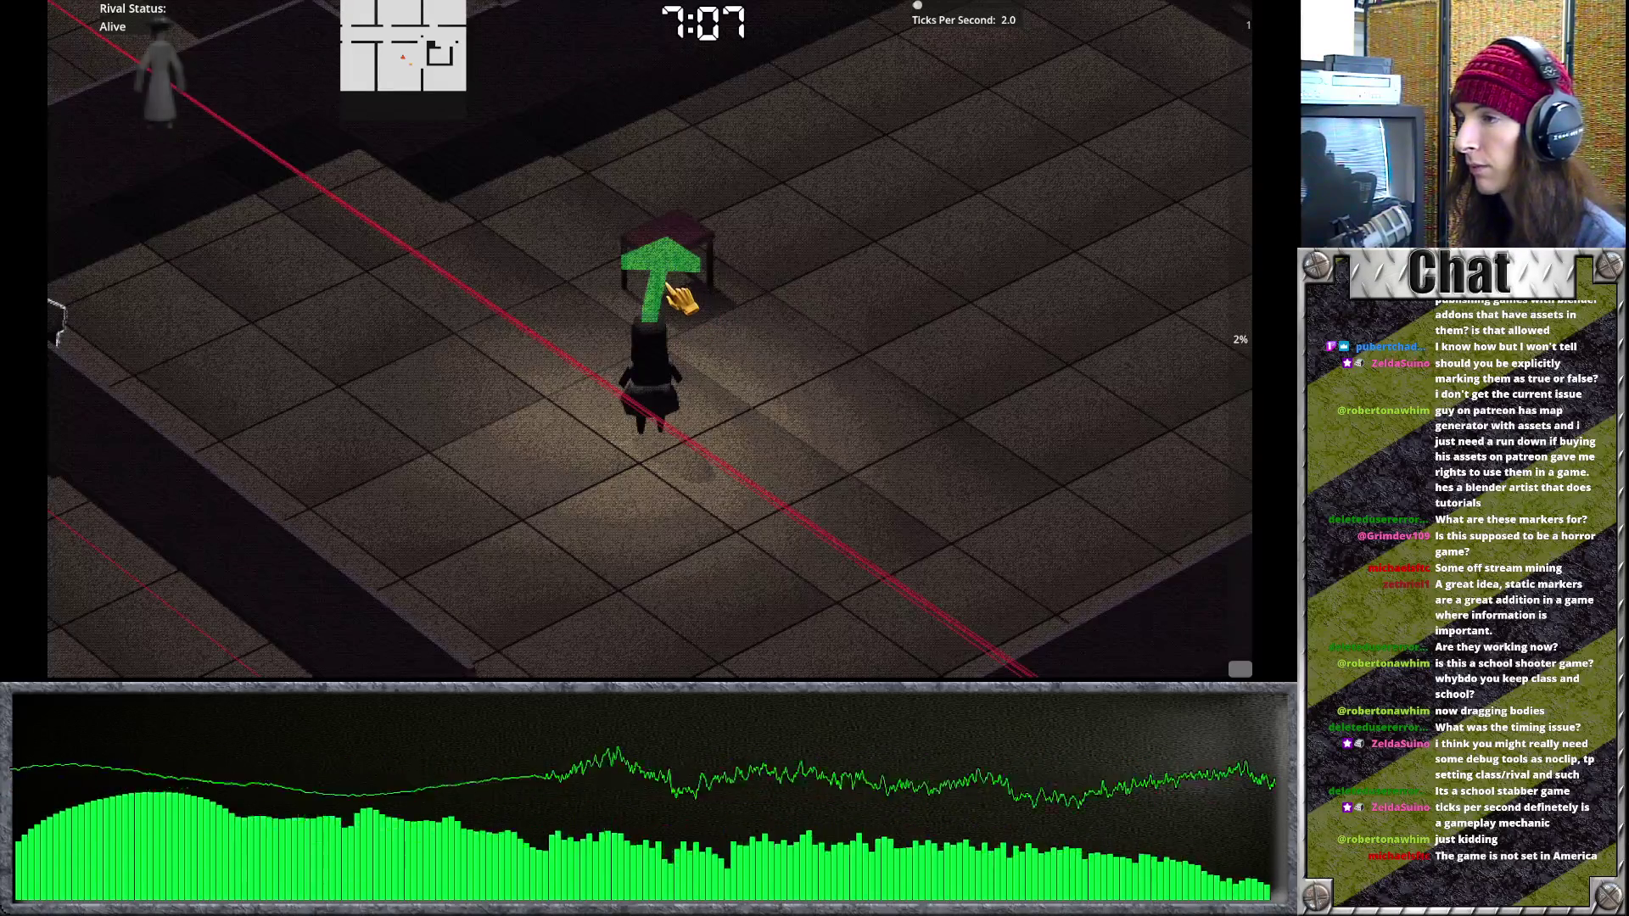
pyautogui.moveTo(716, 458)
pyautogui.mouseDown()
pyautogui.moveTo(662, 348)
pyautogui.moveTo(599, 332)
pyautogui.moveTo(669, 356)
pyautogui.mouseUp()
pyautogui.press('m')
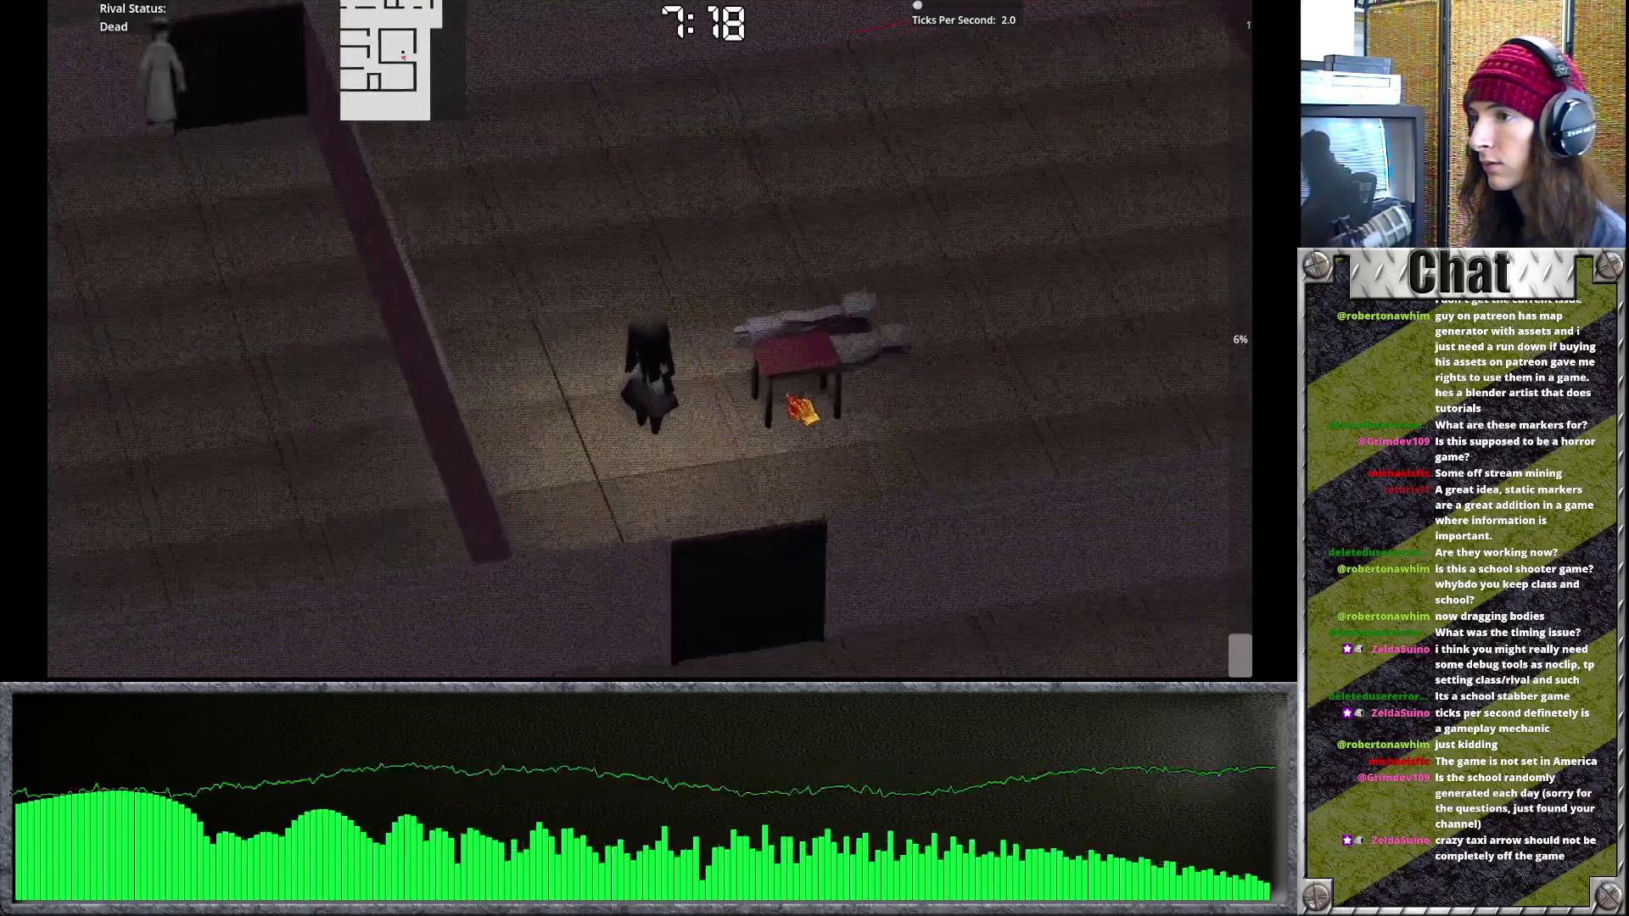
# Drag the rival's body along the corridors toward the staircase with S and W.
pyautogui.press('s')
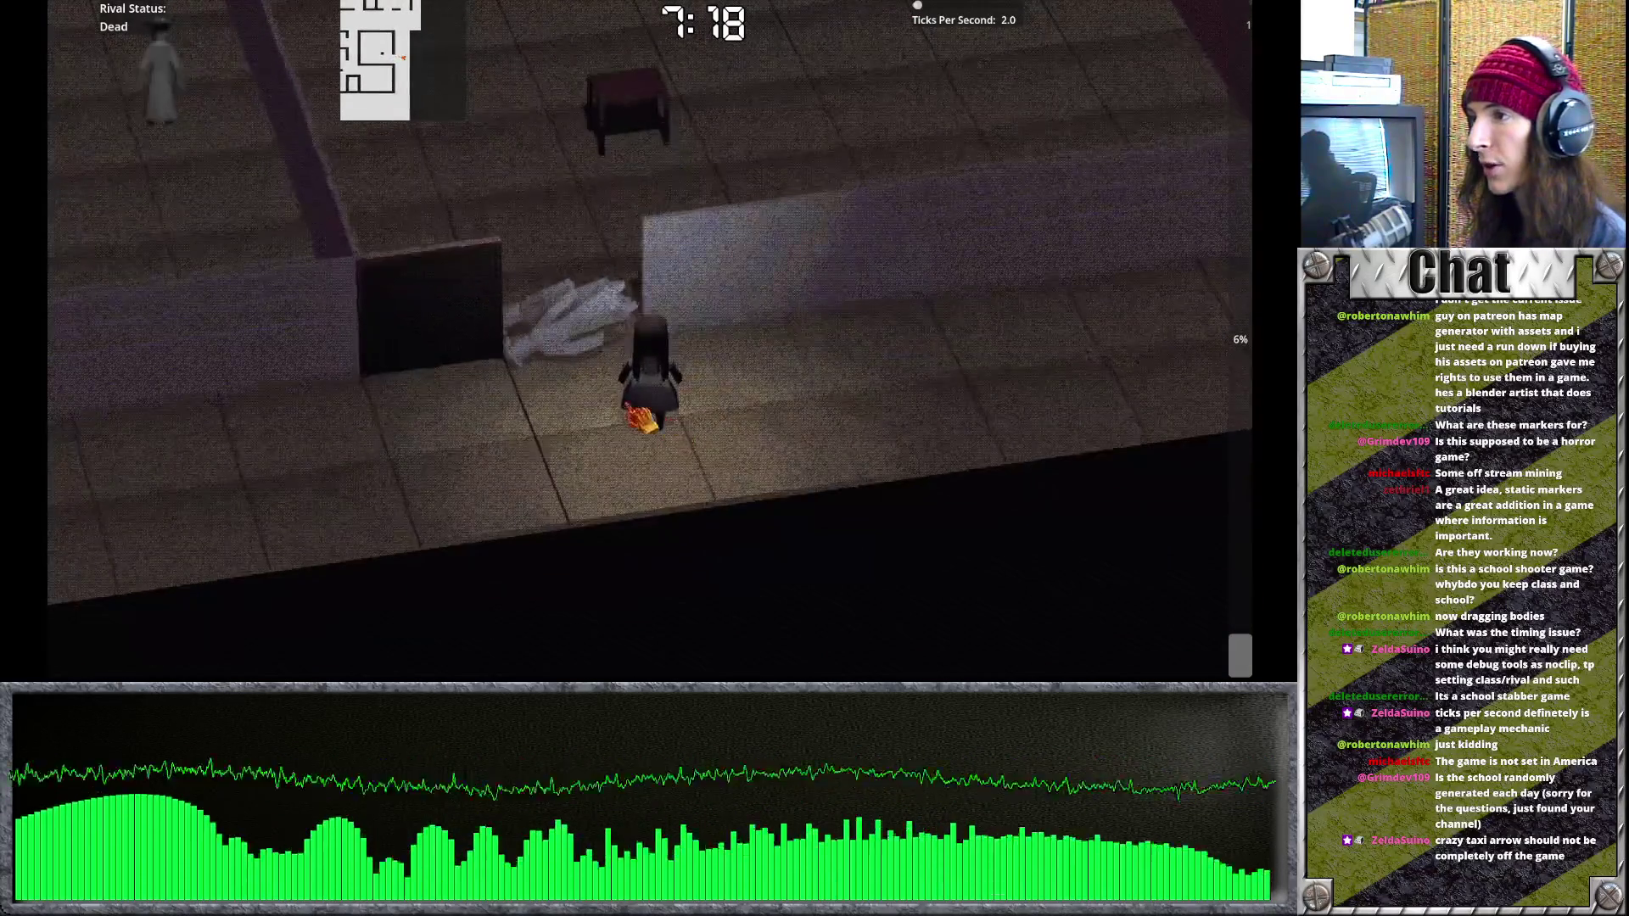
pyautogui.press('s')
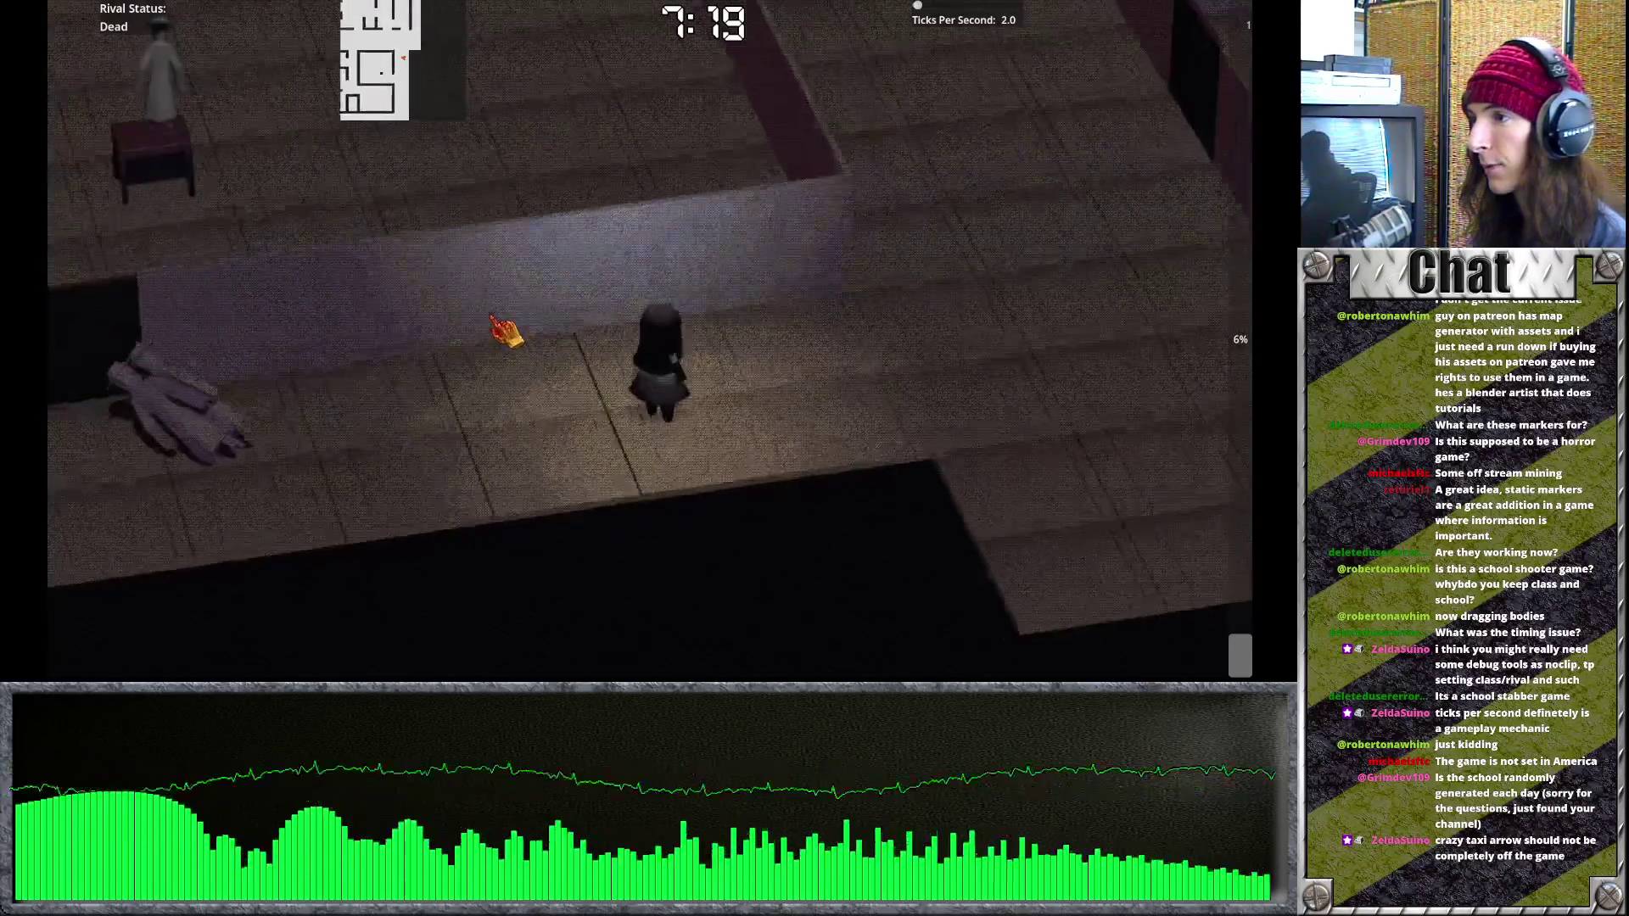
pyautogui.press('s')
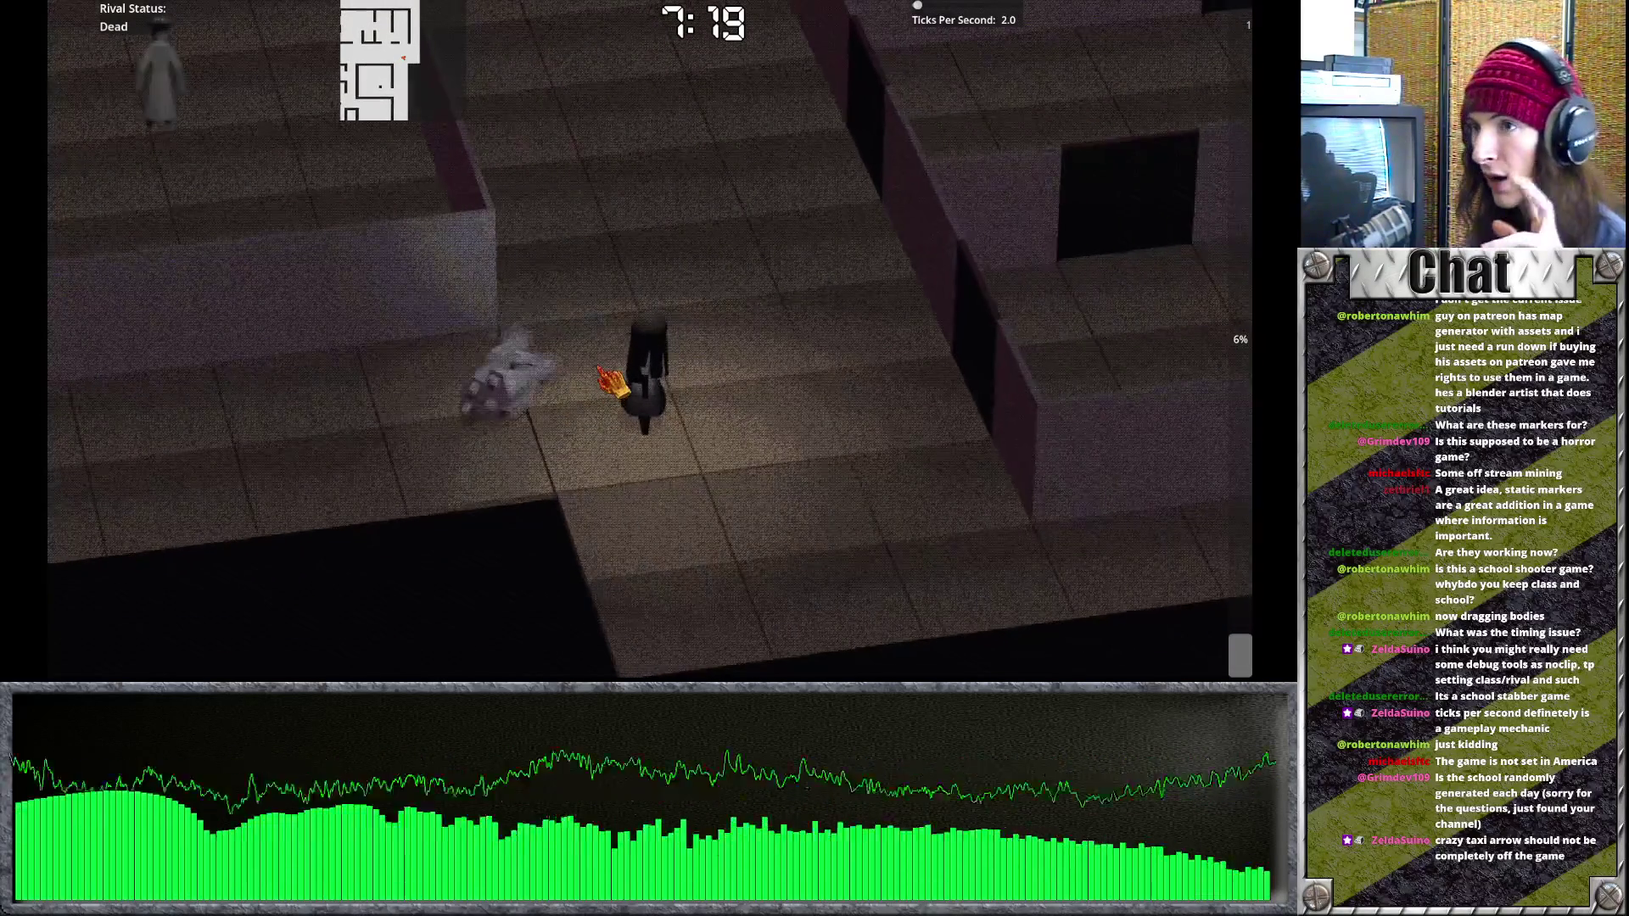
pyautogui.press('s')
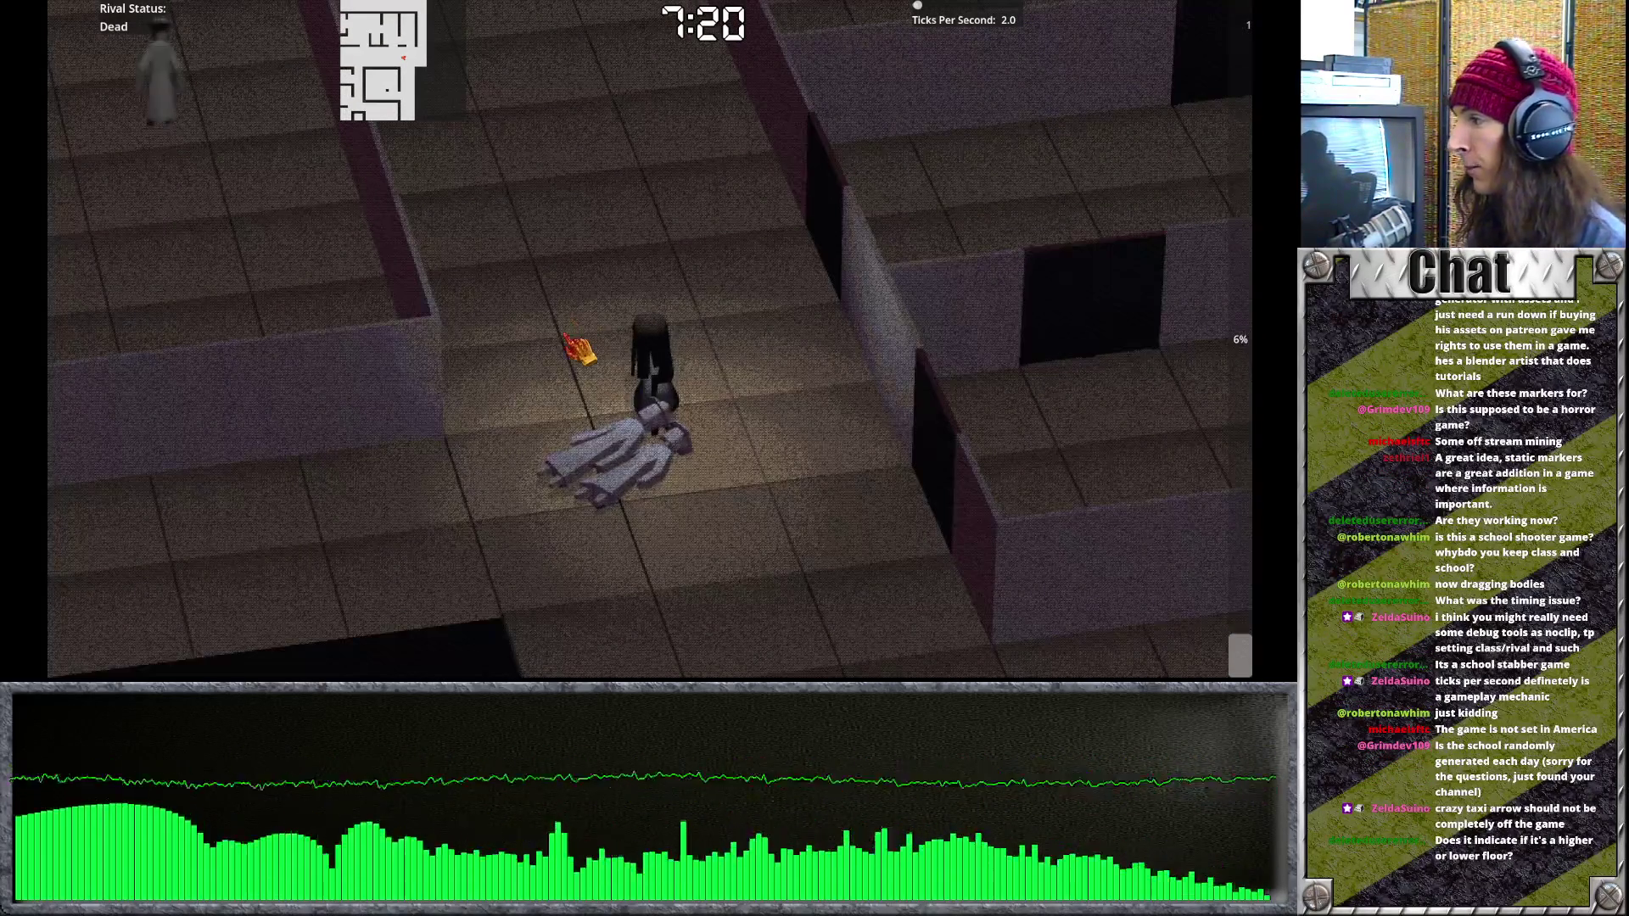
pyautogui.press('w')
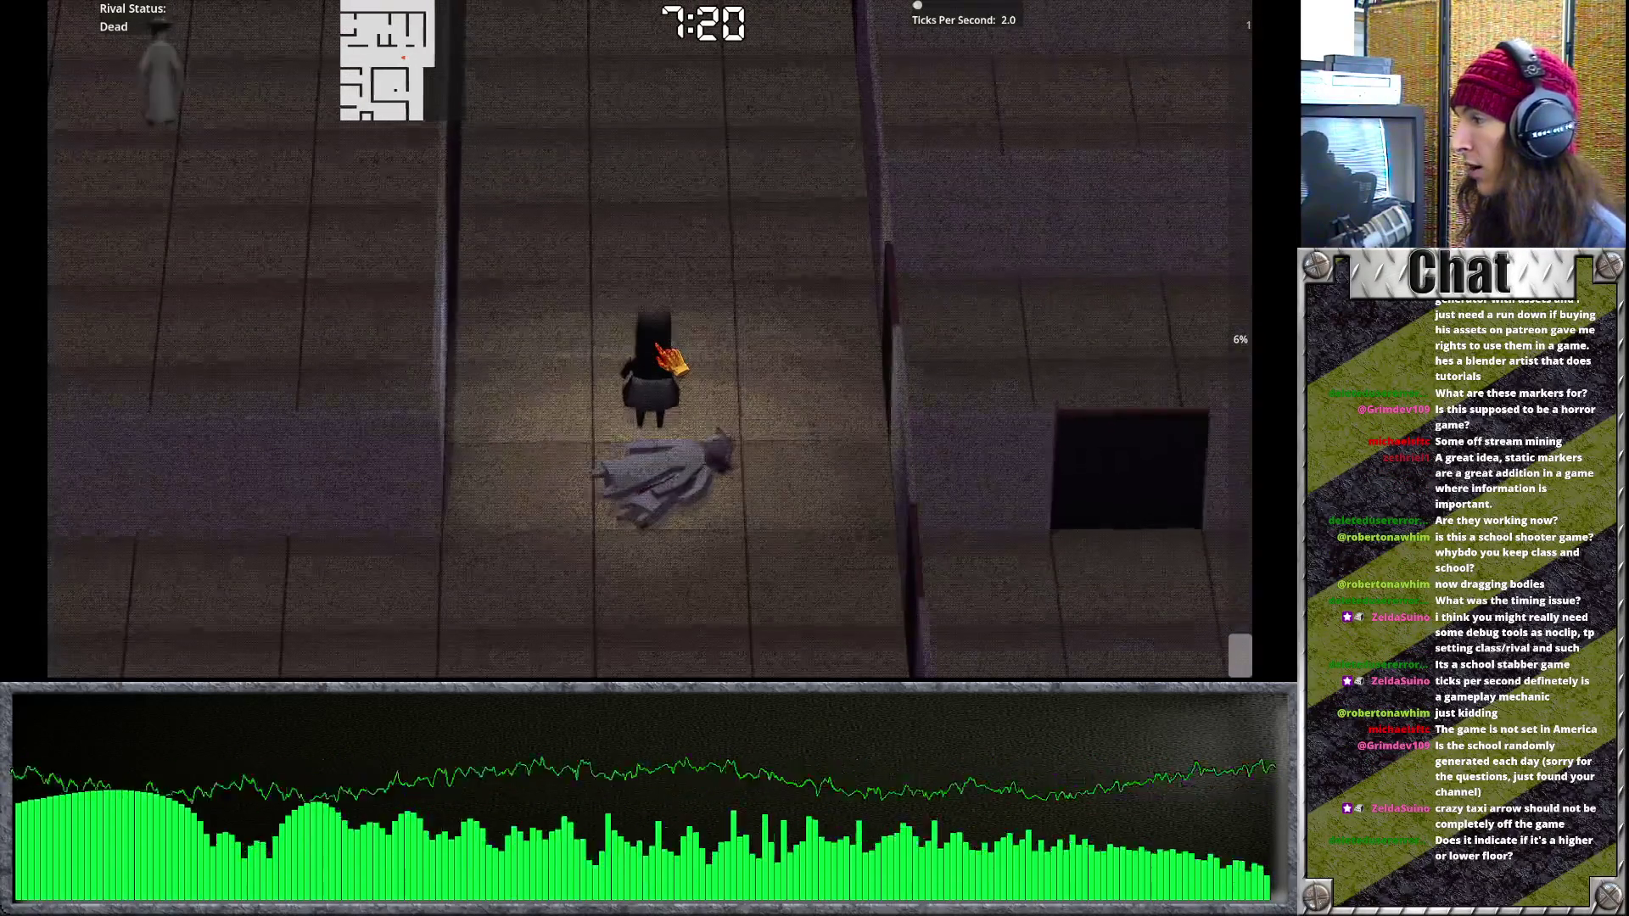
pyautogui.press('s')
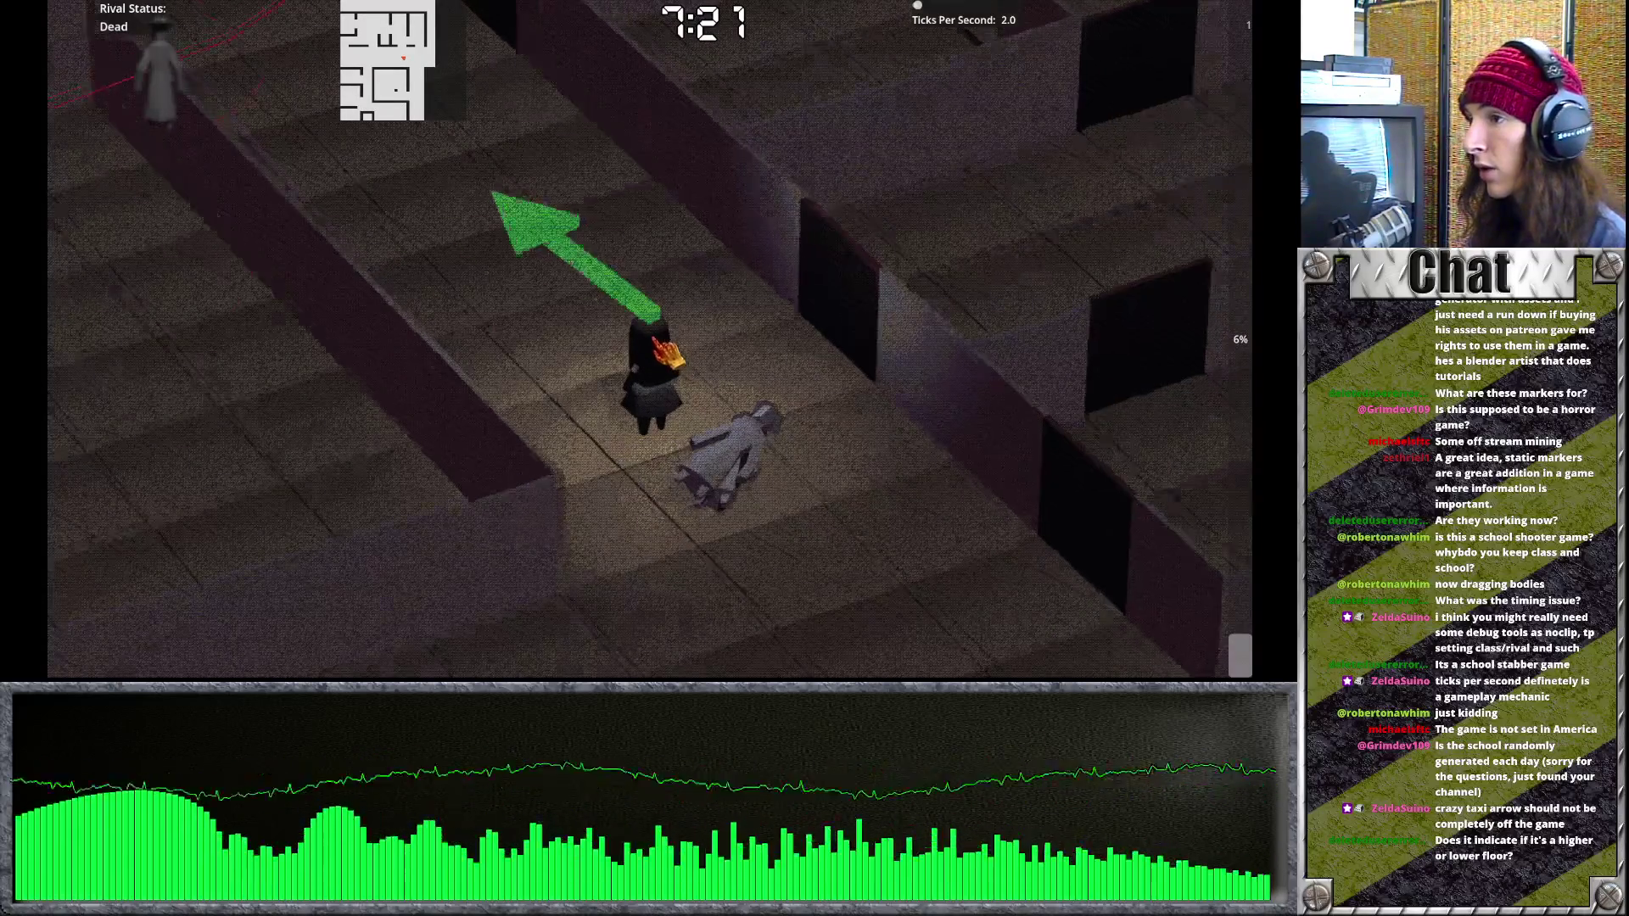
pyautogui.press('s')
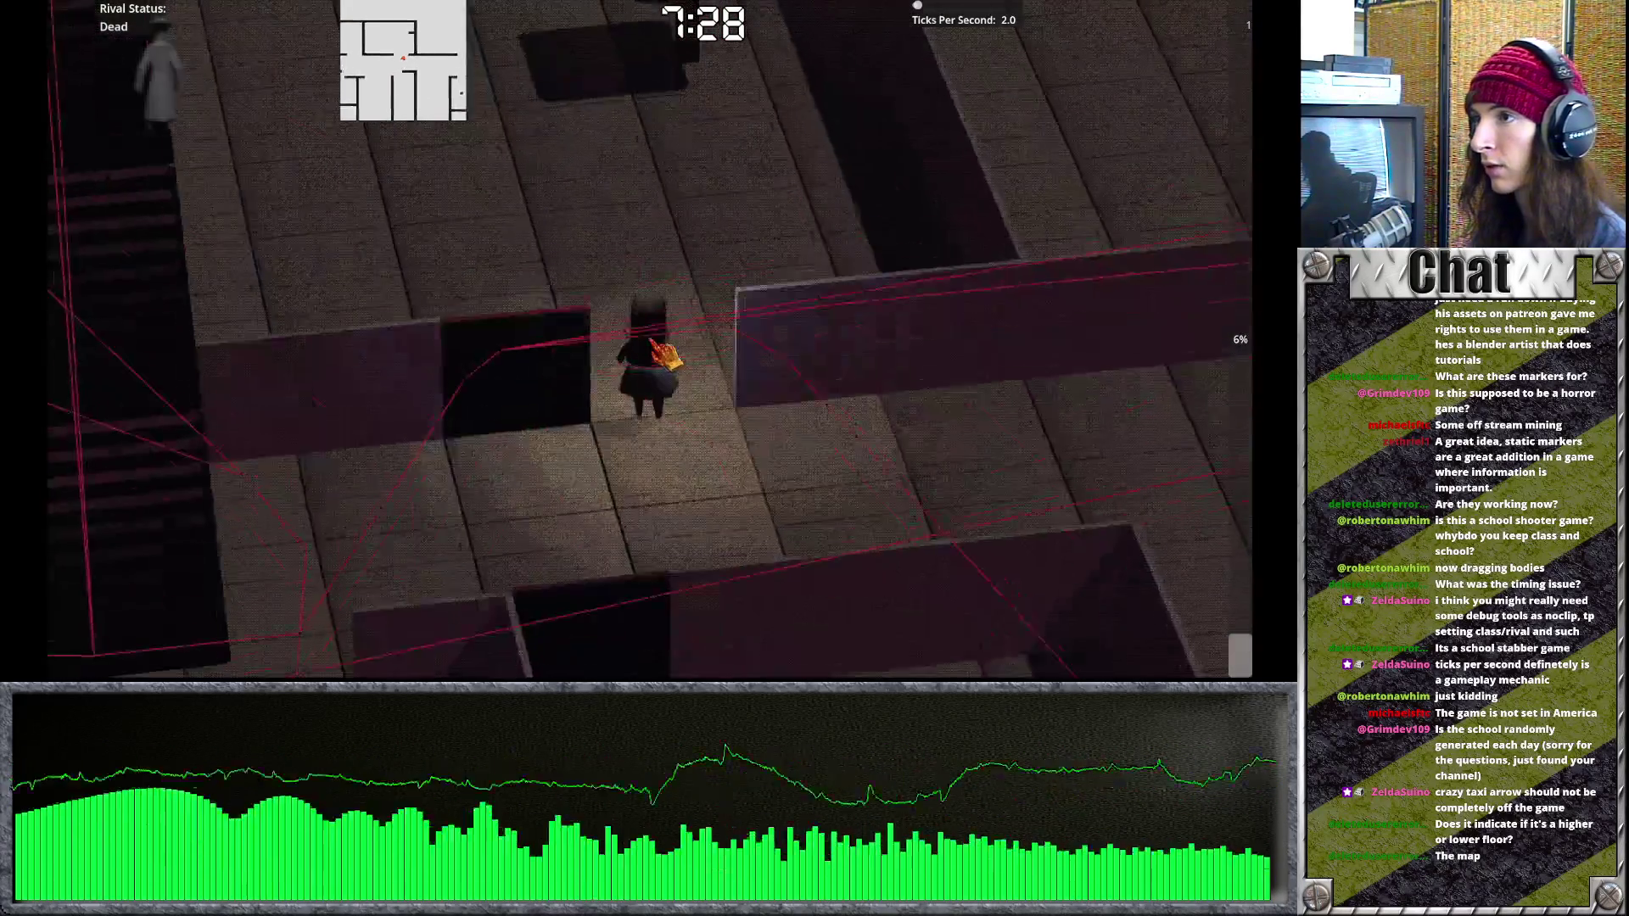
# Walk to the staircase and climb onto the next floor.
pyautogui.press('w')
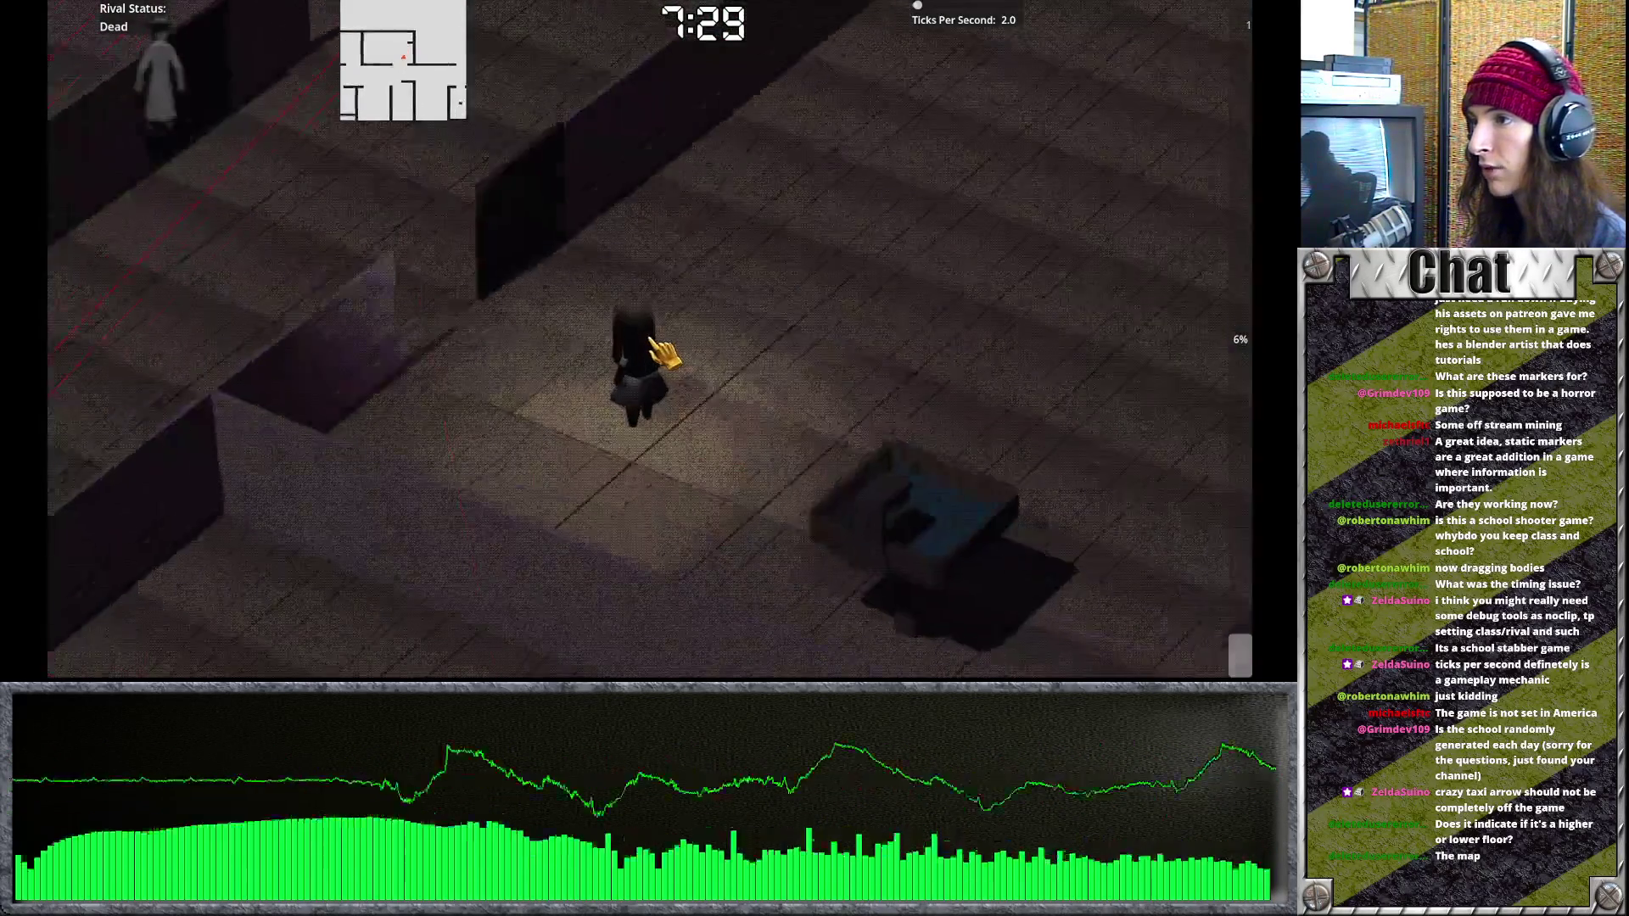
pyautogui.press('w')
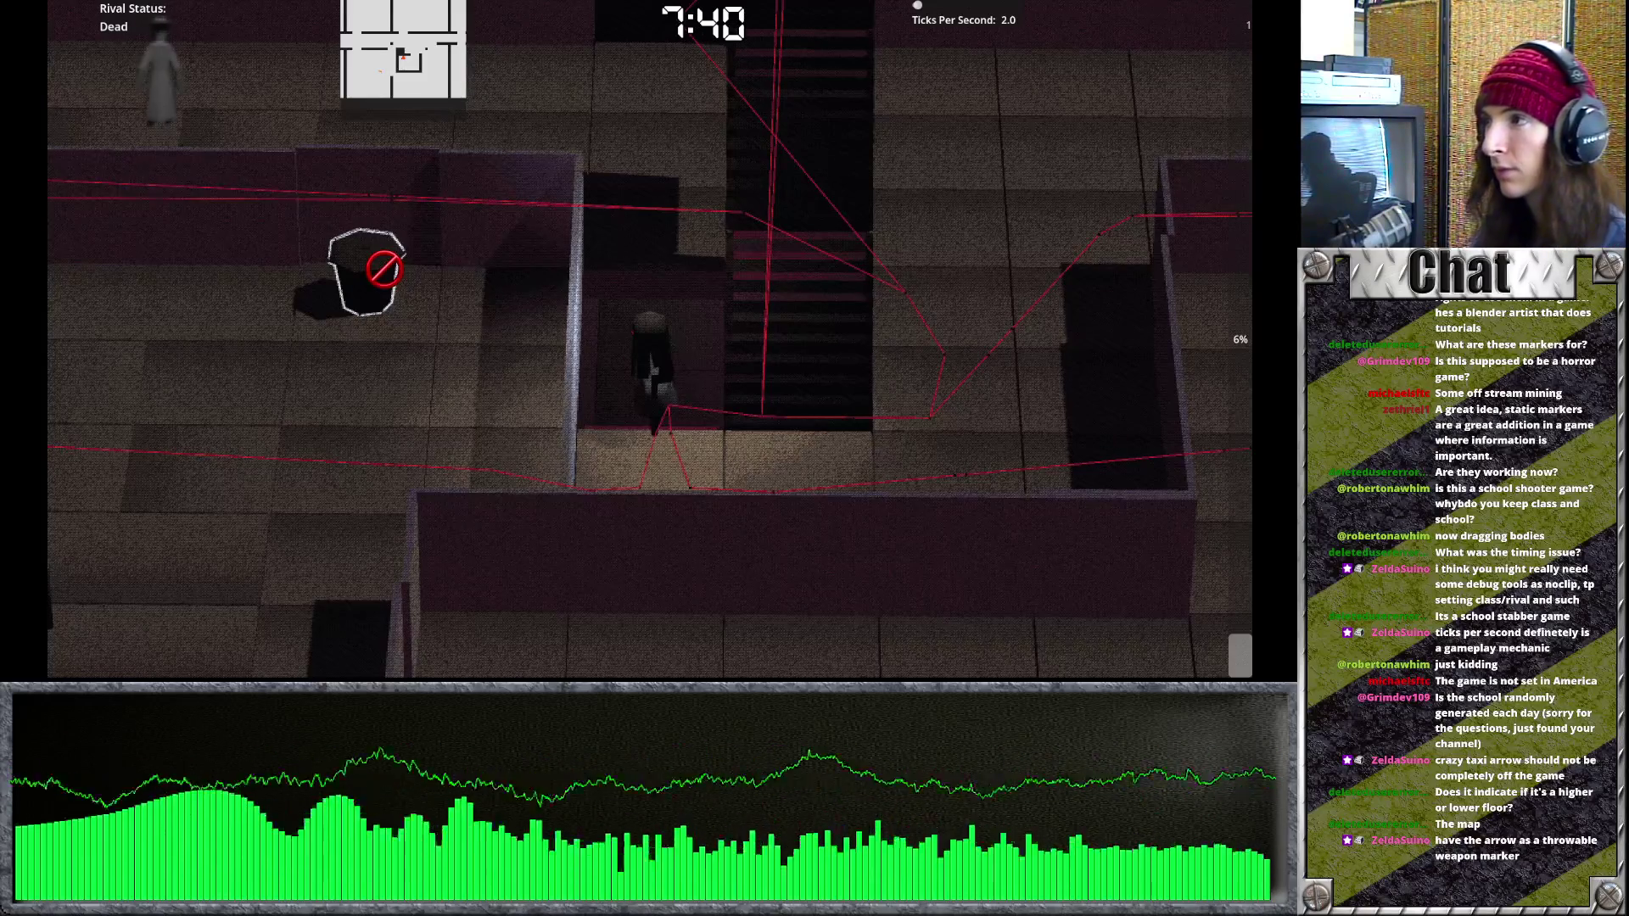
# Toggle the full map with M twice, then pause the game with Escape.
pyautogui.press('m')
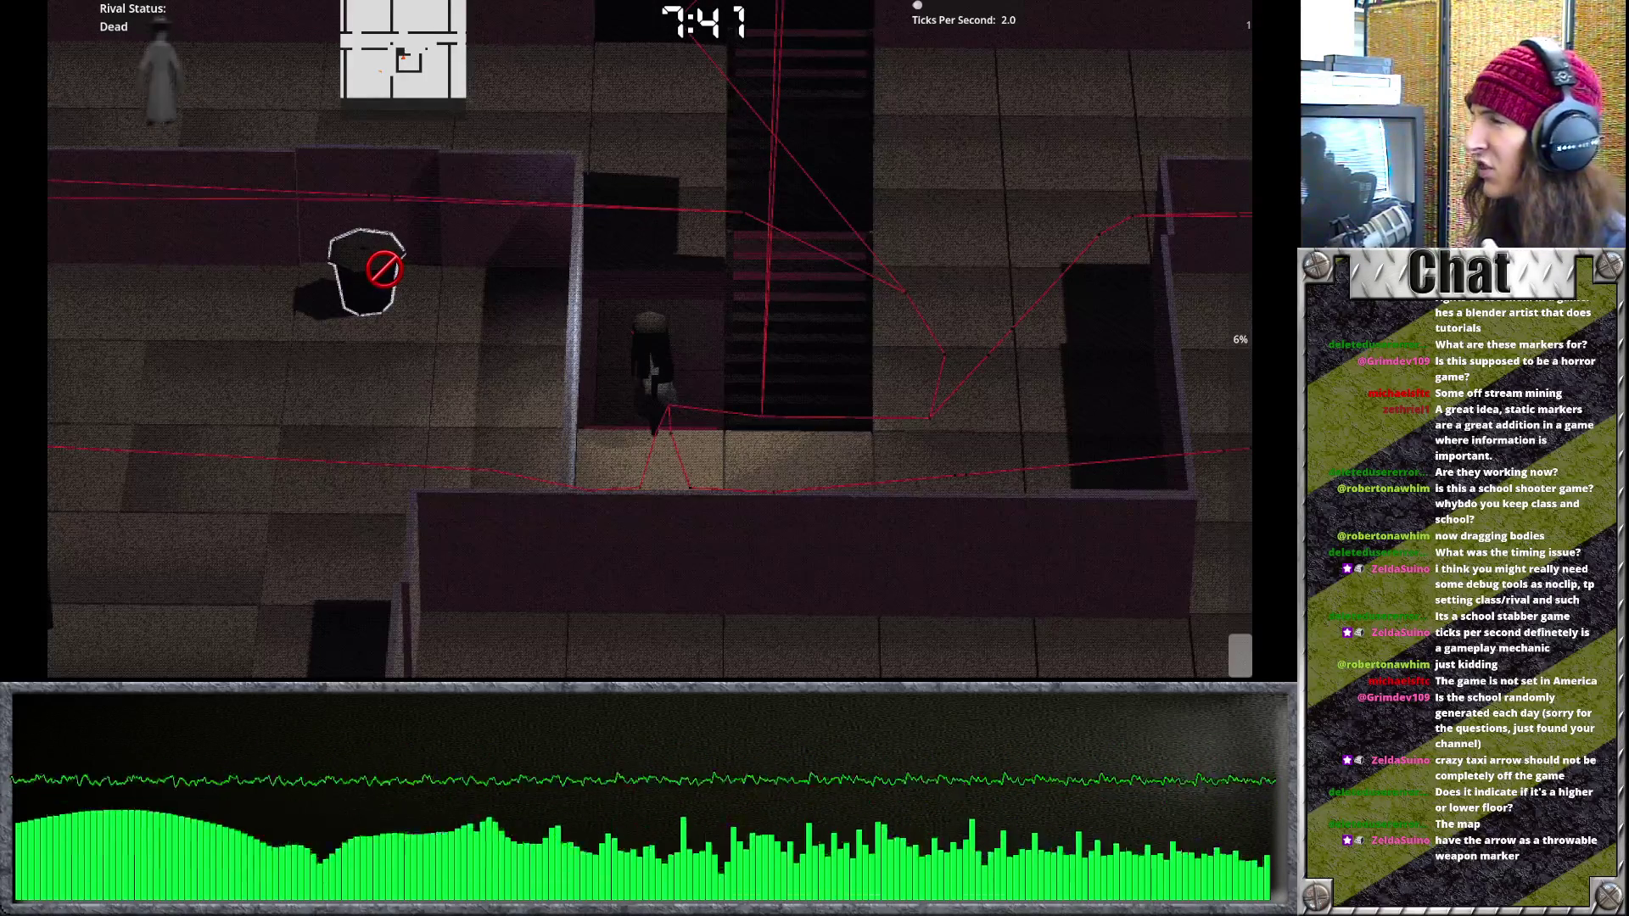
pyautogui.press('m')
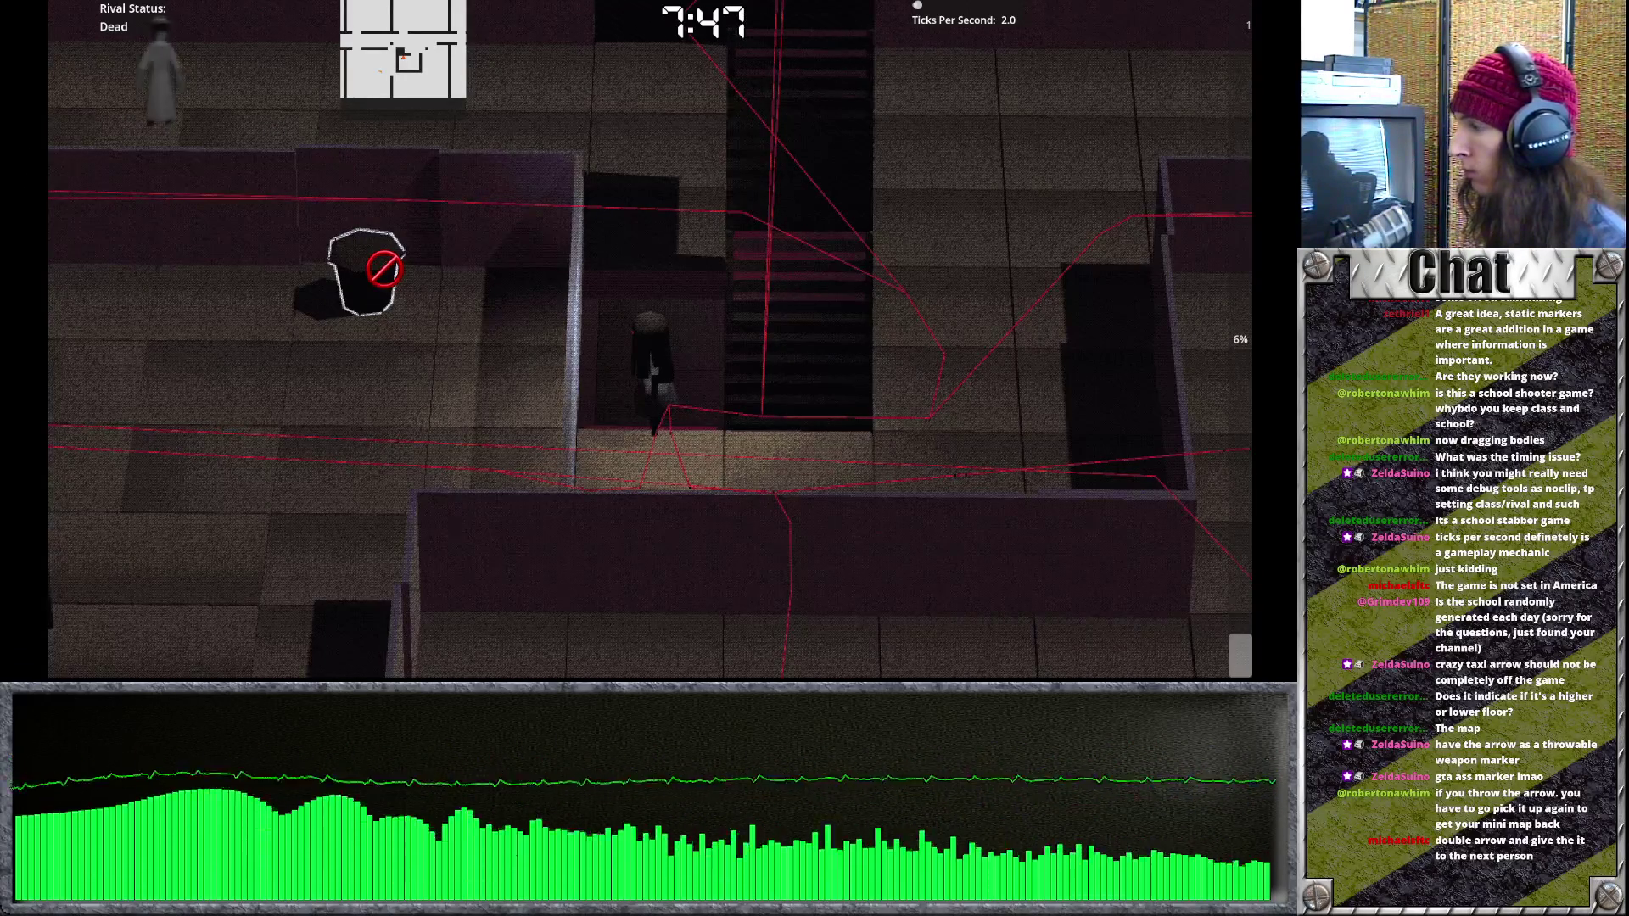
pyautogui.press('Escape')
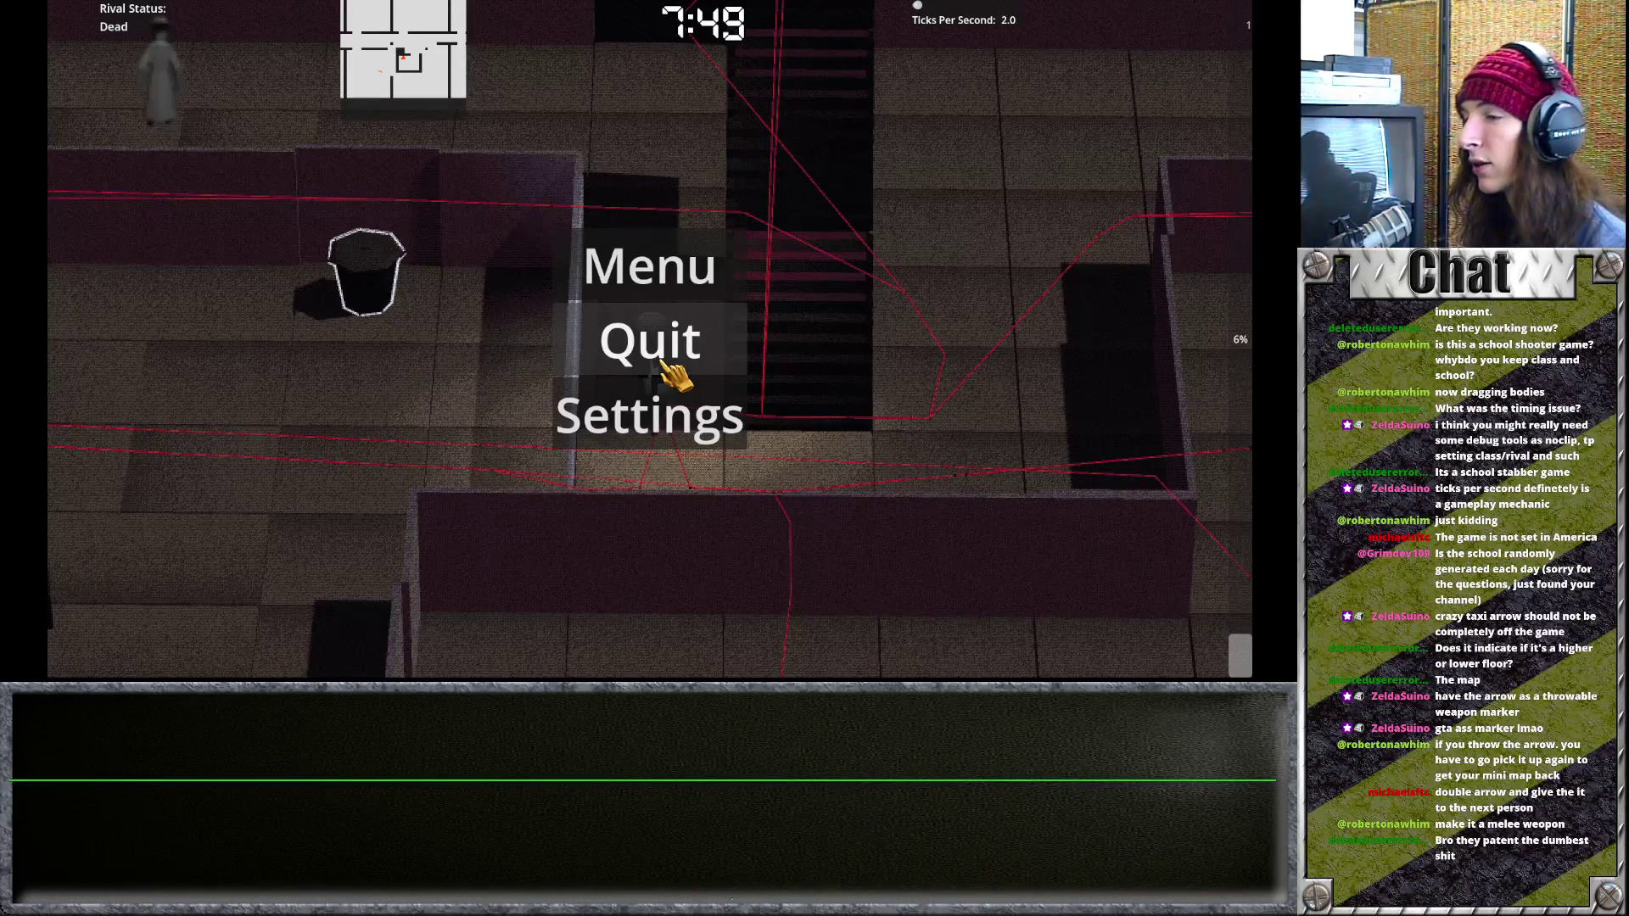
# Choose Quit in the pause menu to exit the running game.
pyautogui.click(663, 363)
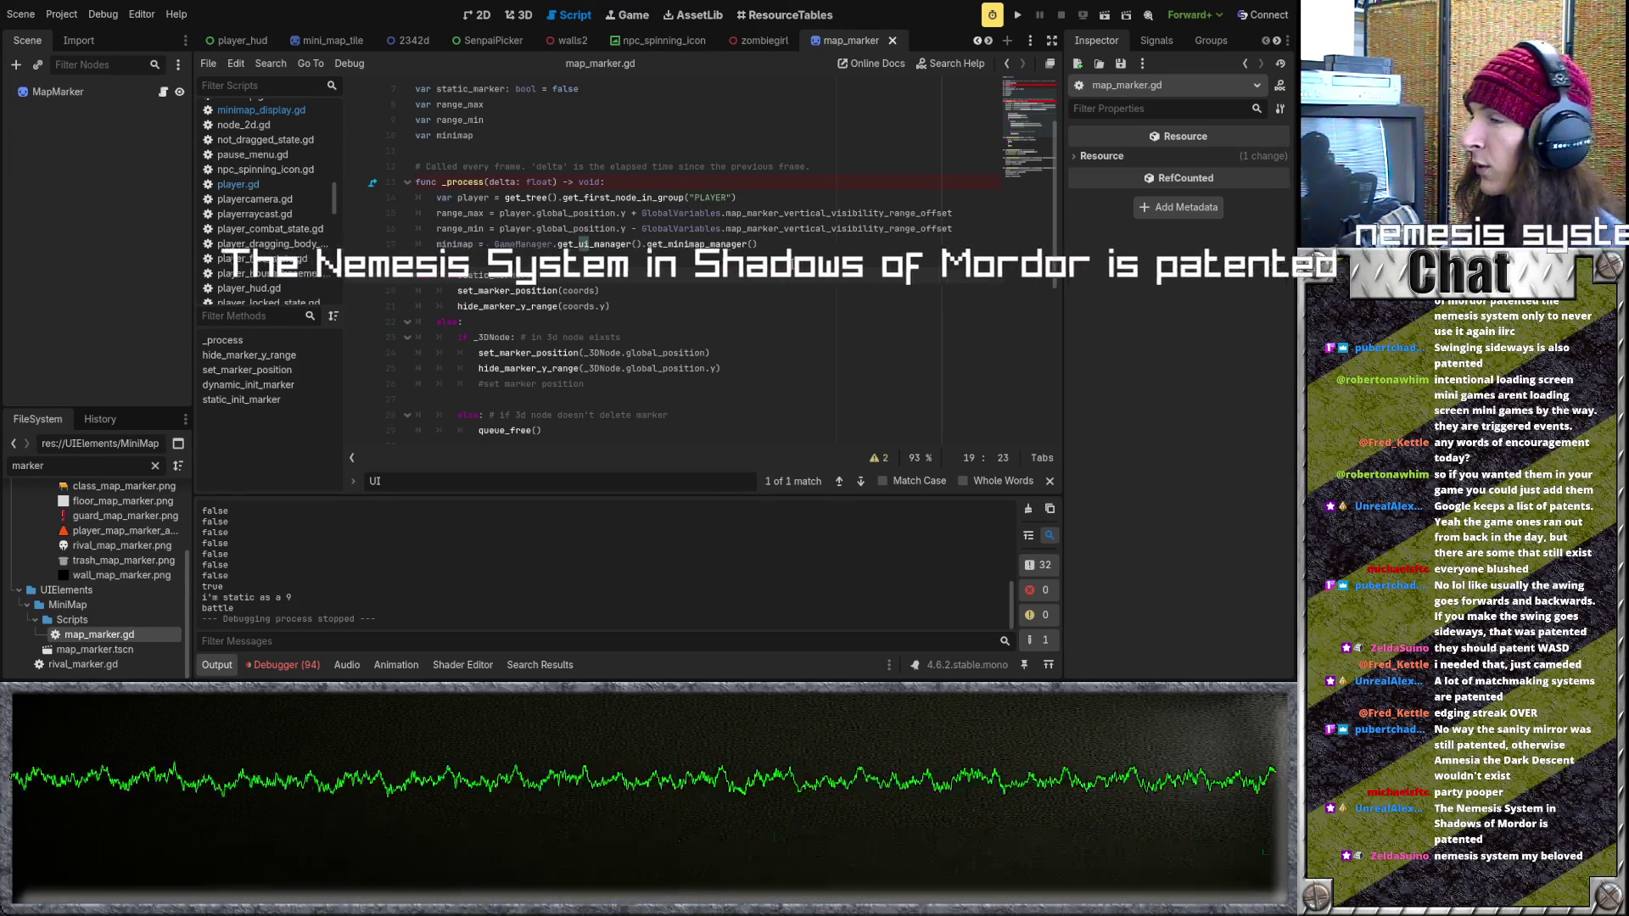
pyautogui.click(791, 260)
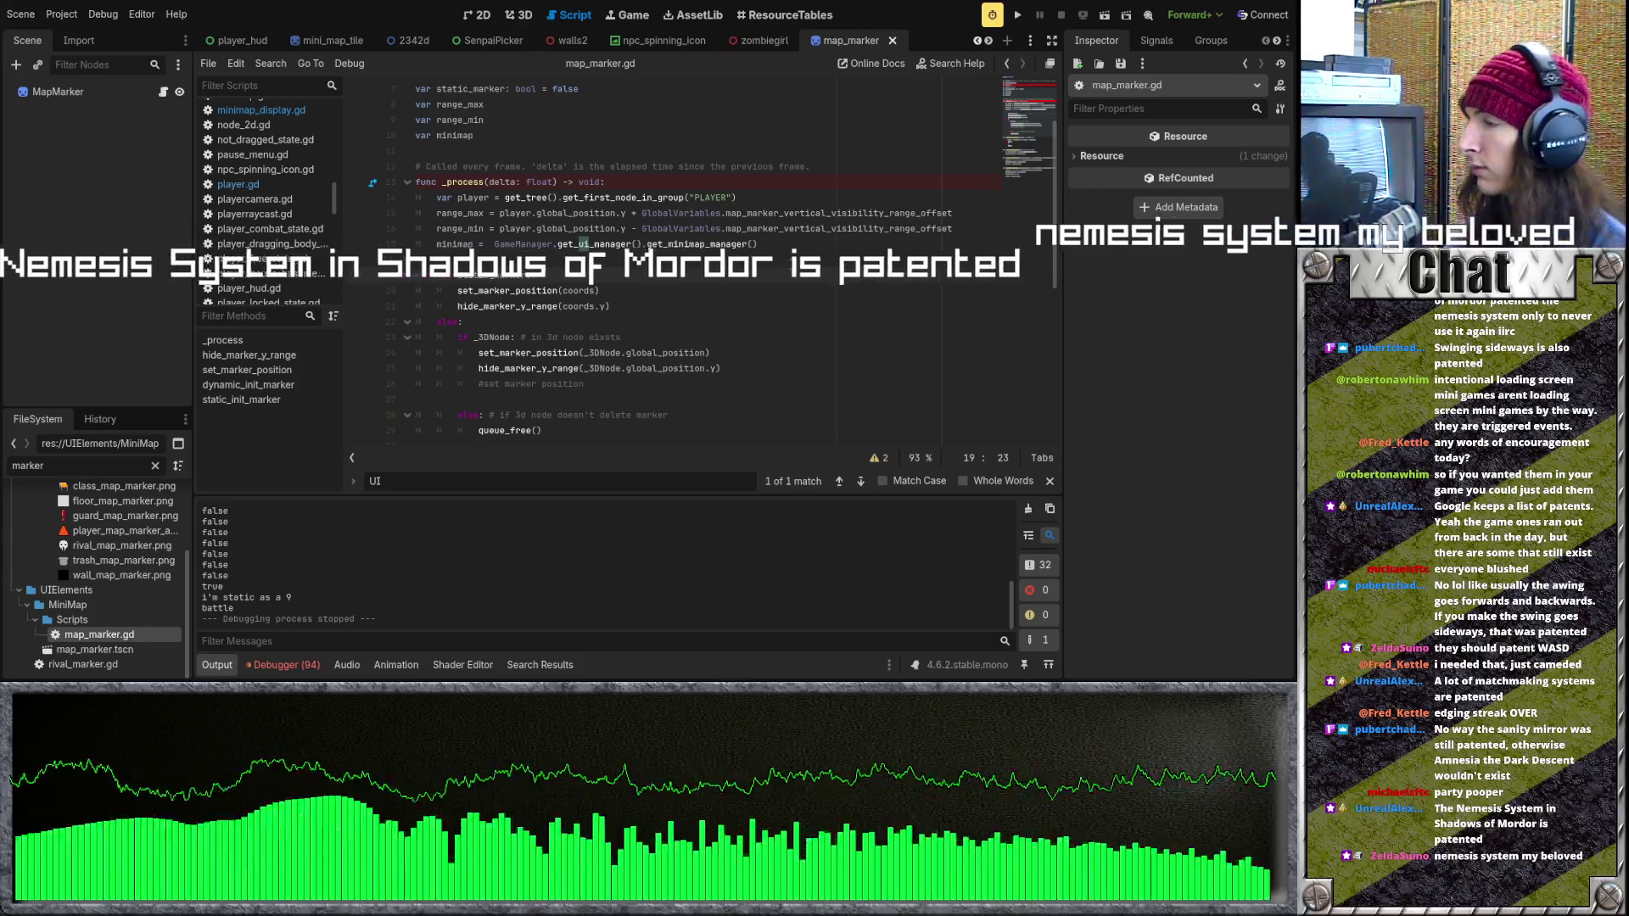
# Change the FileSystem filter from 'marker' to 'minimap' and open minimap_display.gd.
pyautogui.scroll(2, 791, 263)
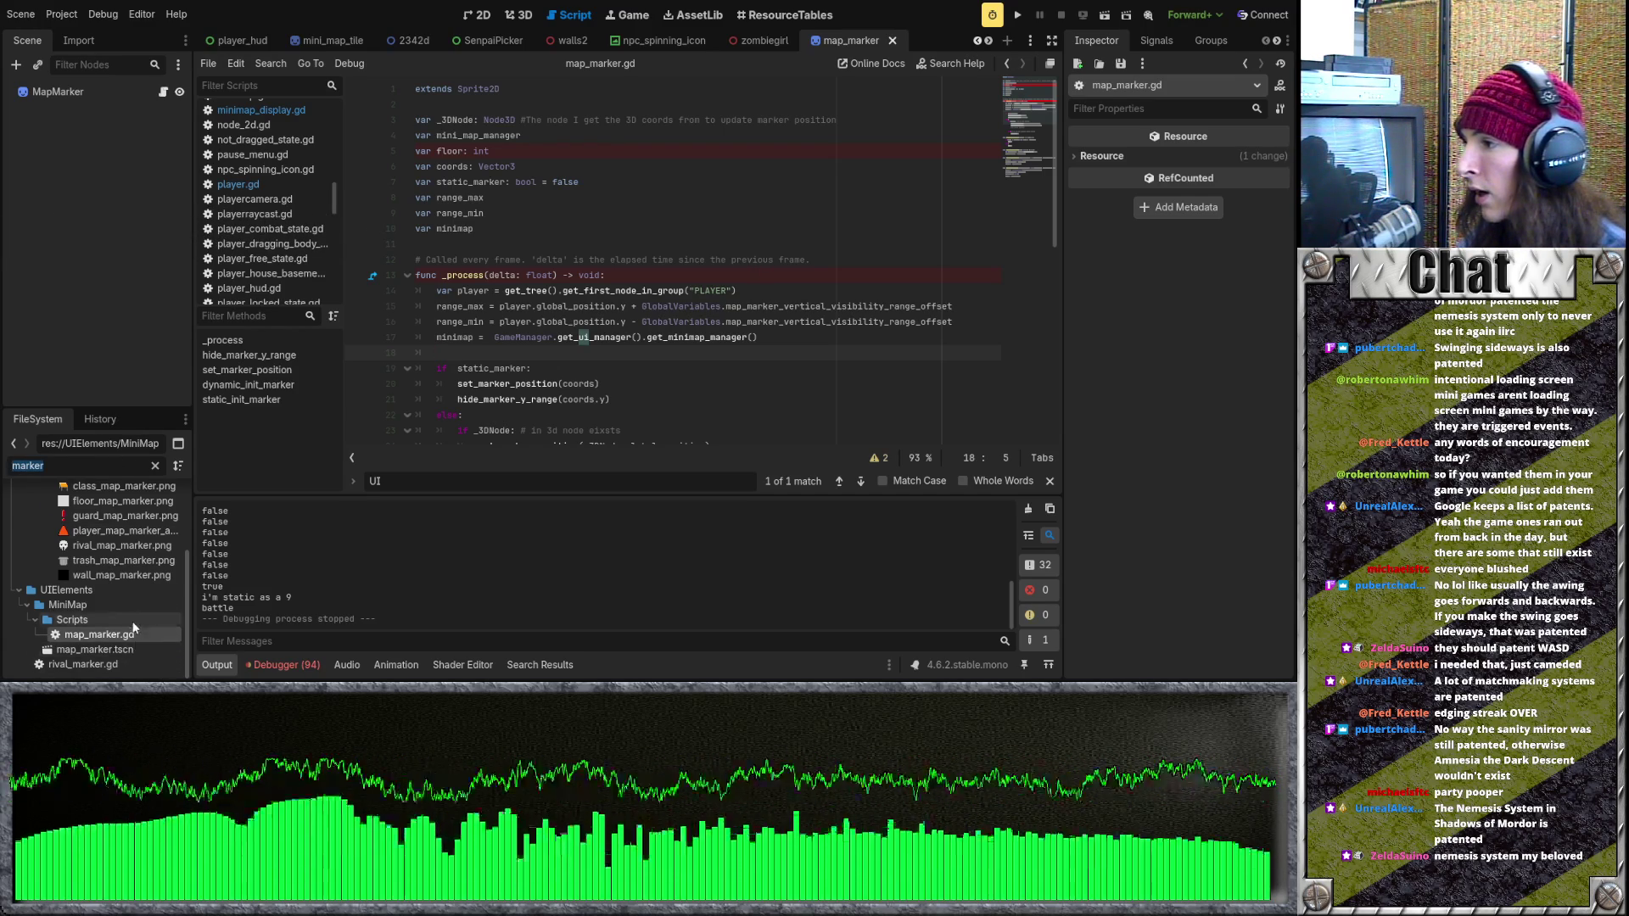
pyautogui.scroll(3, 110, 594)
pyautogui.click(75, 467)
pyautogui.press('BackSpace')
pyautogui.press('BackSpace')
pyautogui.press('BackSpace')
pyautogui.write('minimap')
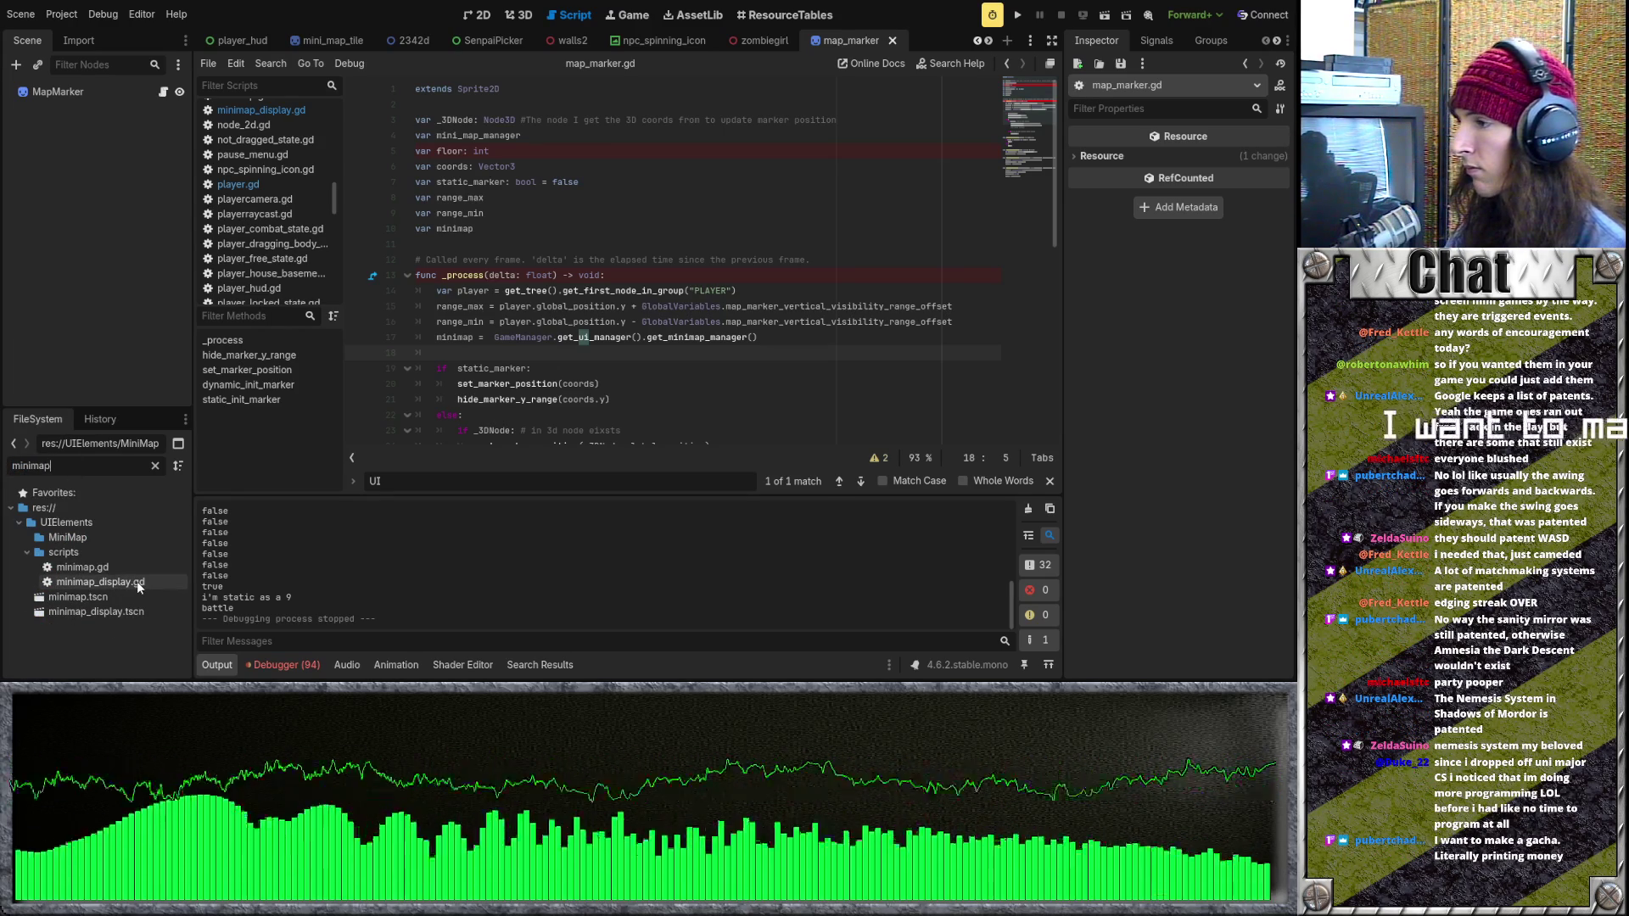
pyautogui.doubleClick(100, 582)
# Remove a stray space after _ready and add a blank line below the is_big_map declaration.
pyautogui.scroll(10, 736, 337)
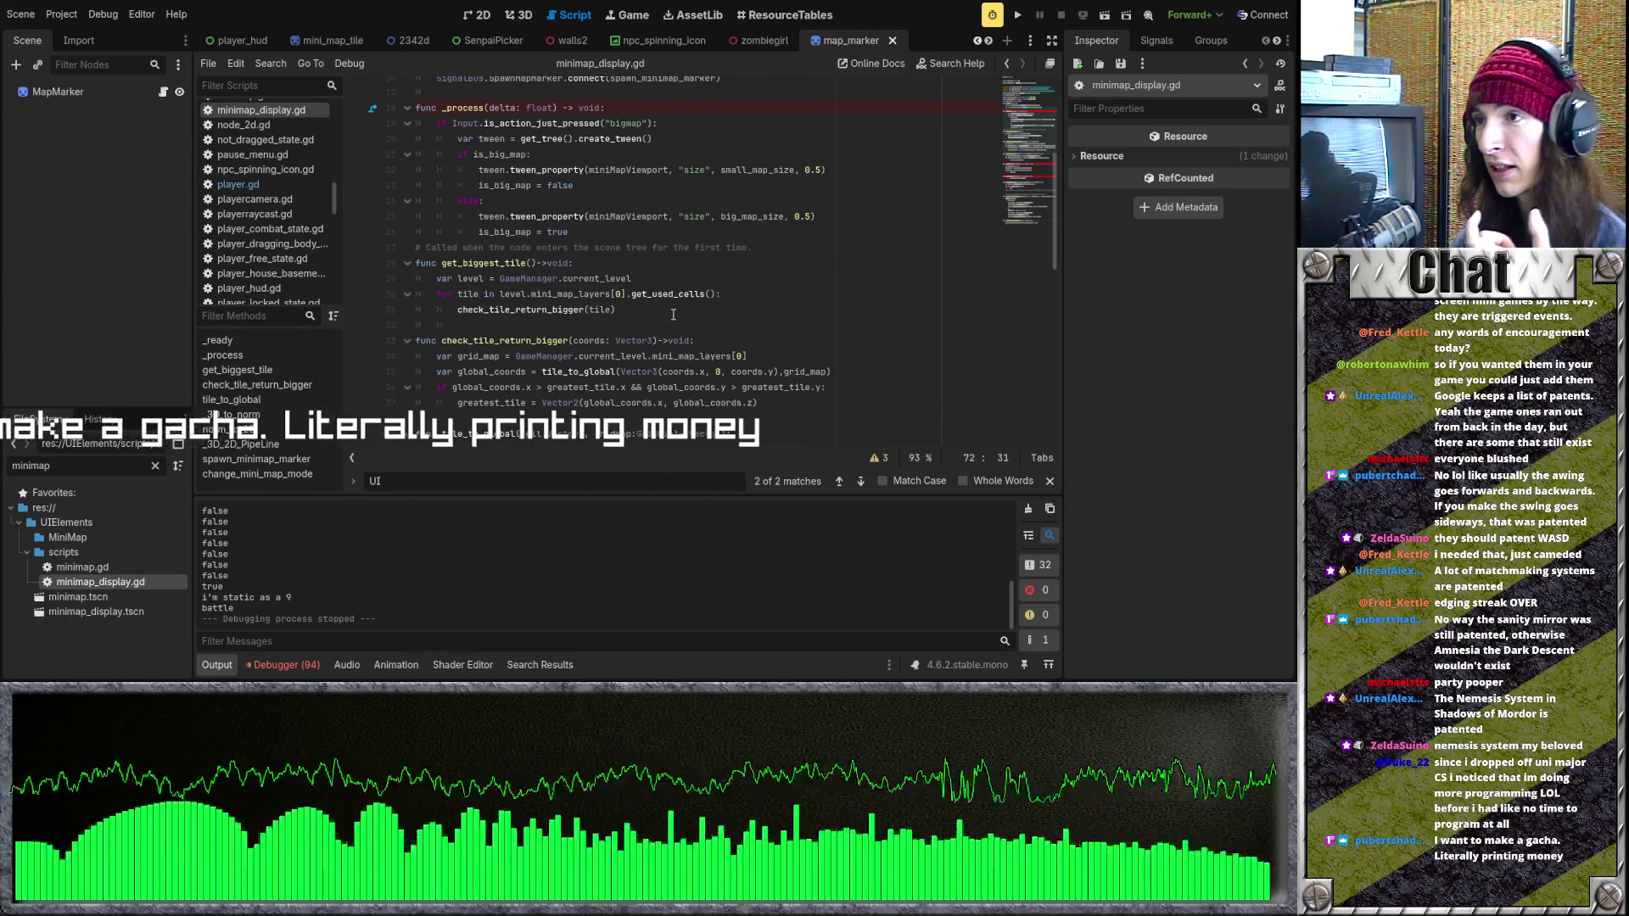
pyautogui.scroll(5, 800, 296)
pyautogui.click(803, 340)
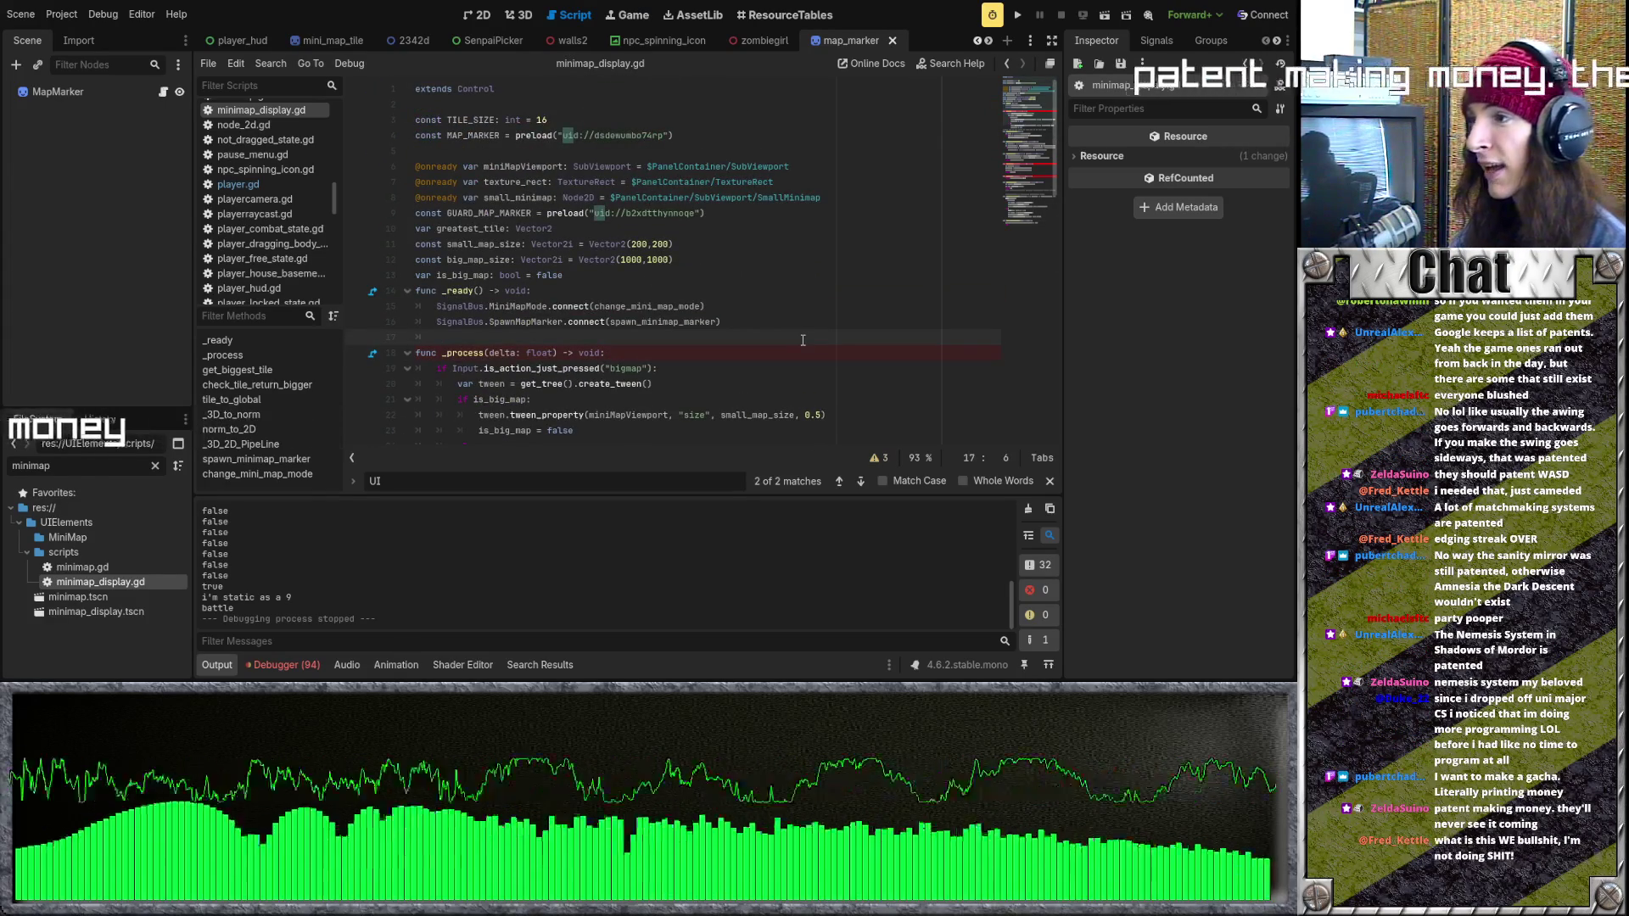
pyautogui.press('BackSpace')
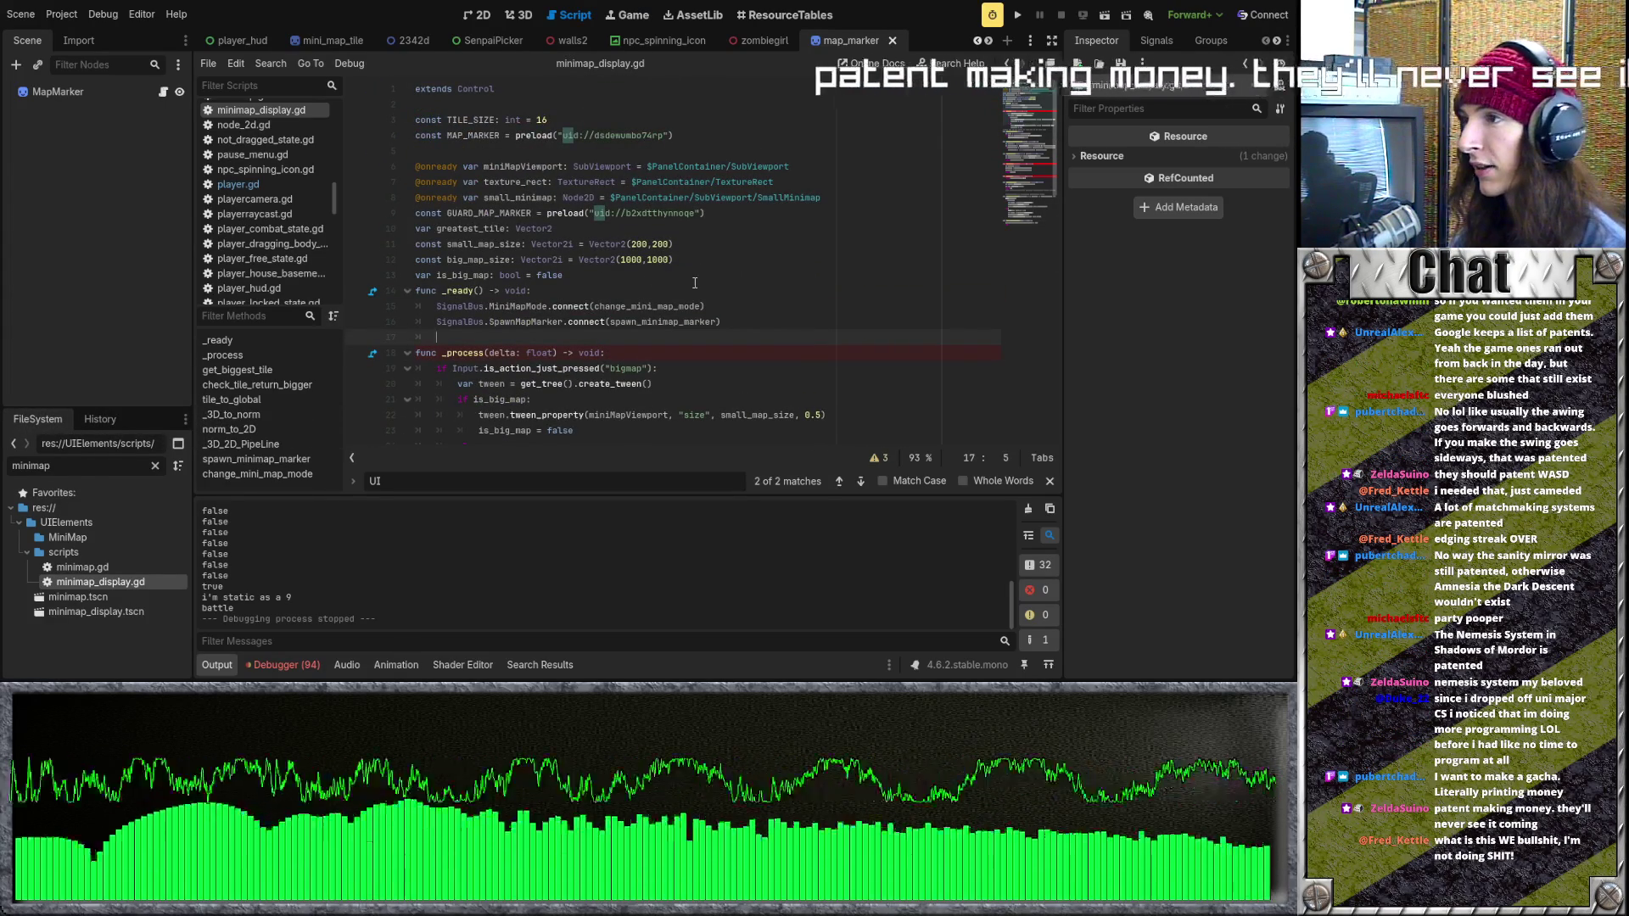
pyautogui.click(692, 278)
pyautogui.press('Return')
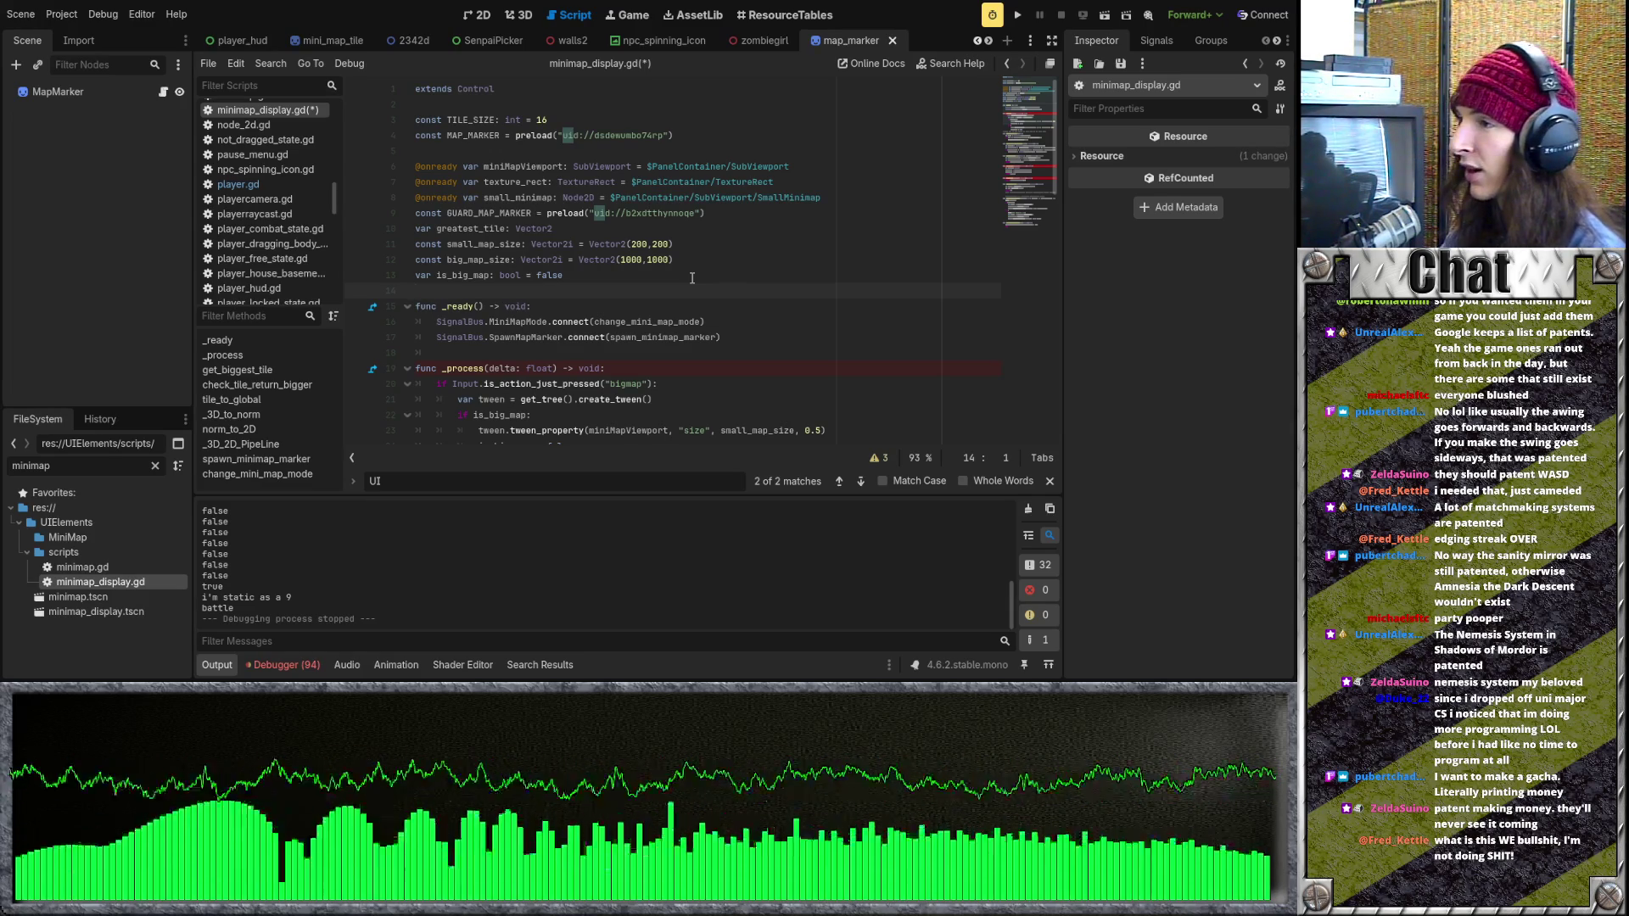
# Start a 'var' declaration on a new line below is_big_map.
pyautogui.press('Return')
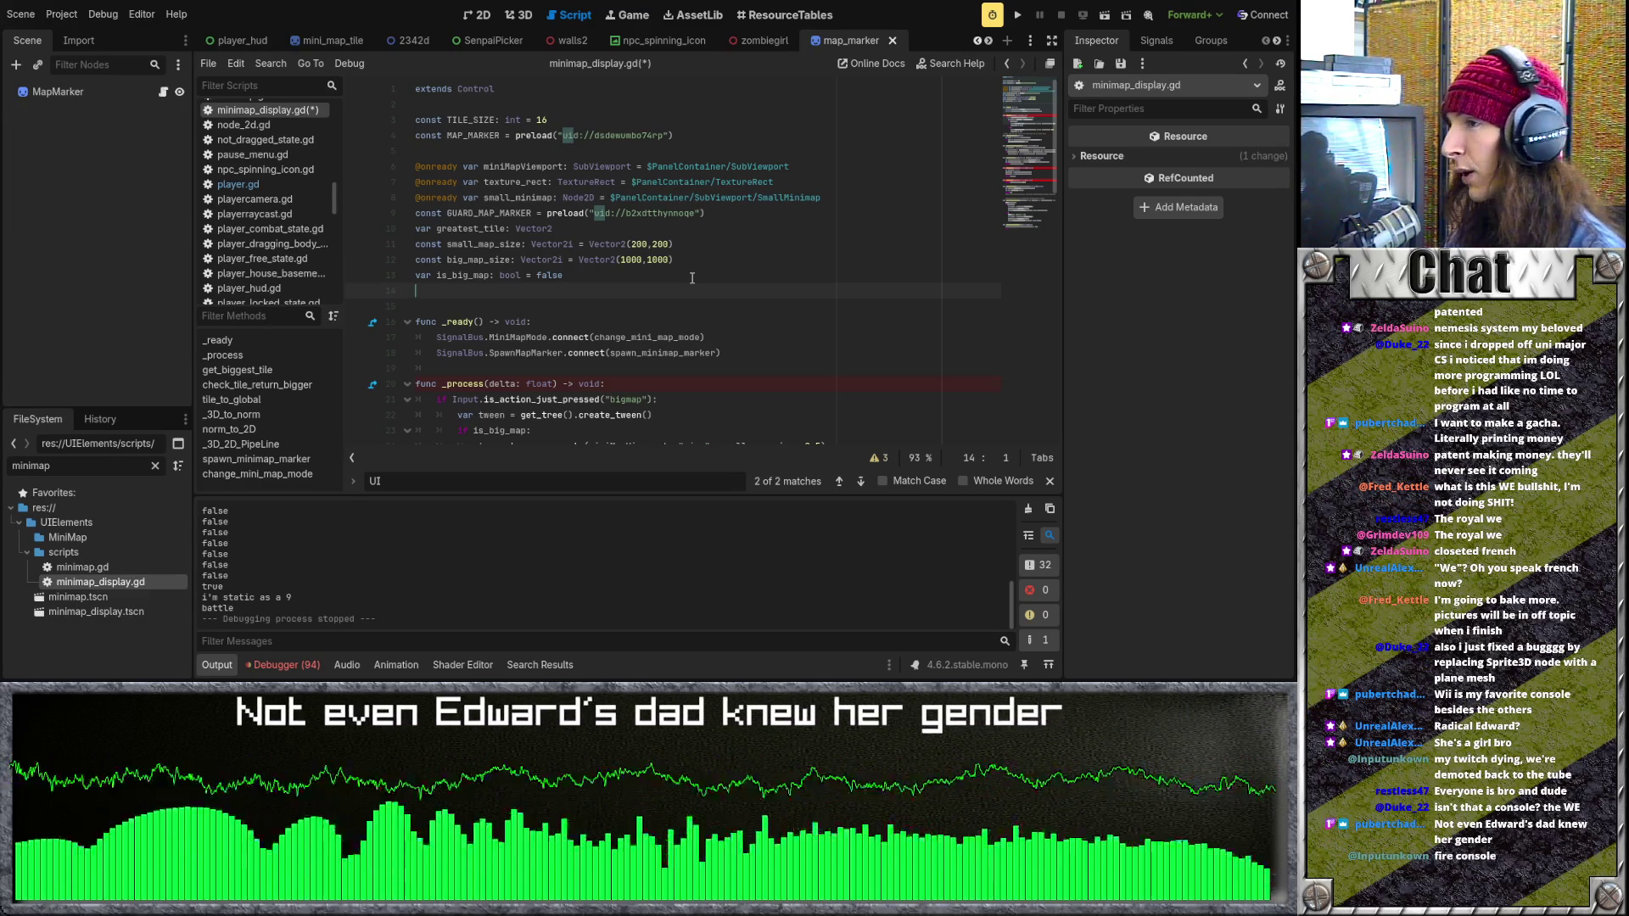
pyautogui.write('varf')
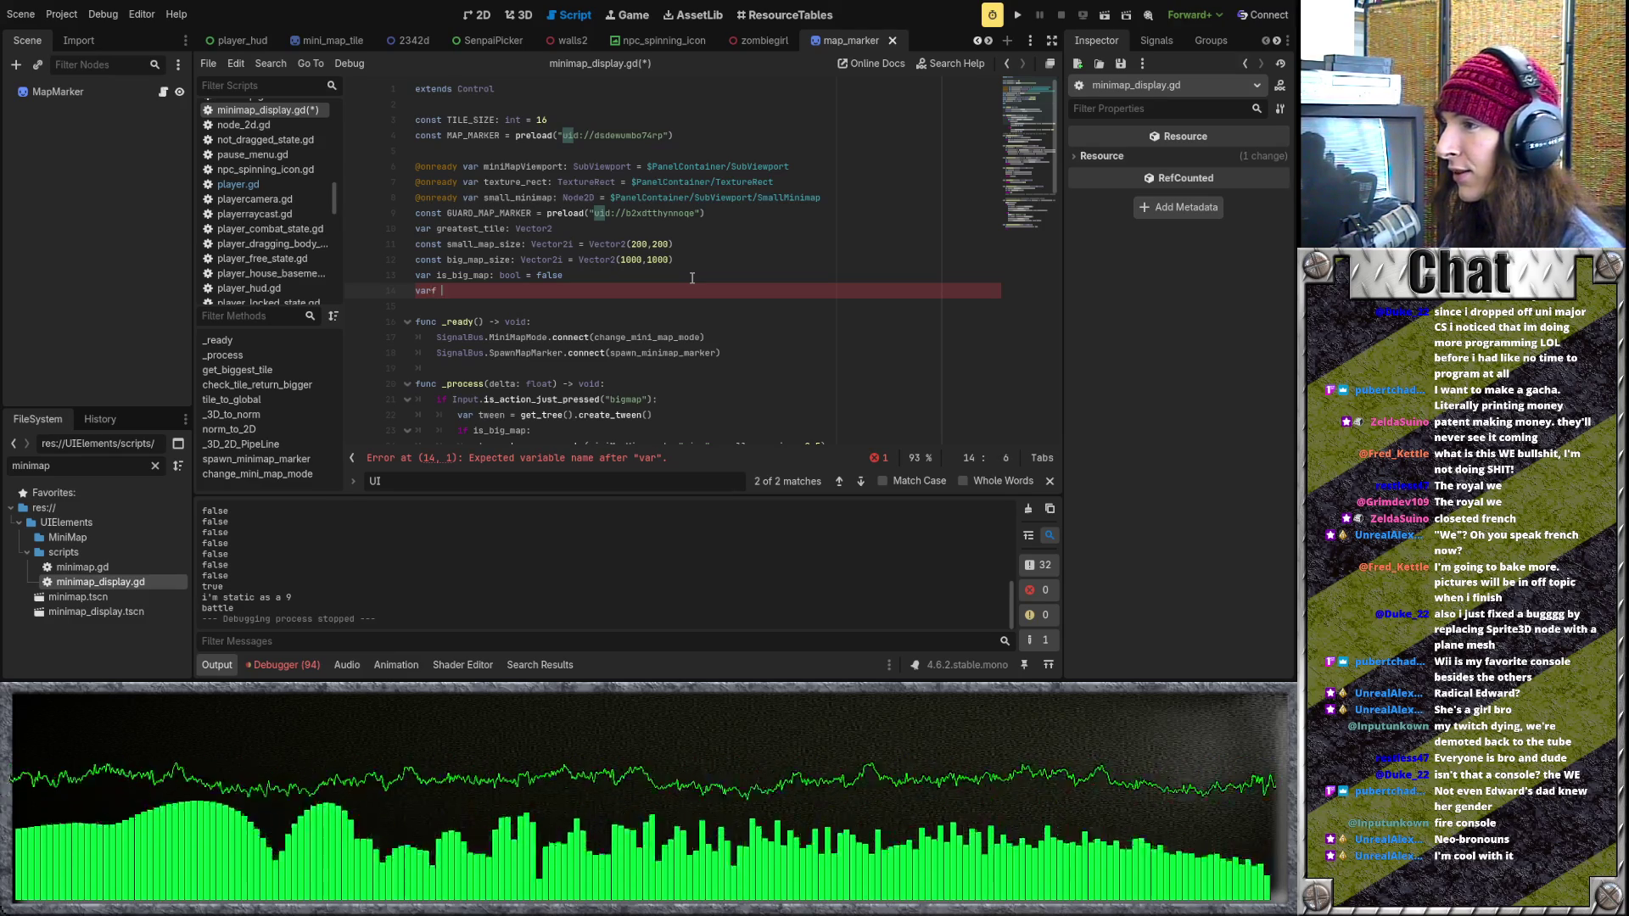
pyautogui.press('BackSpace')
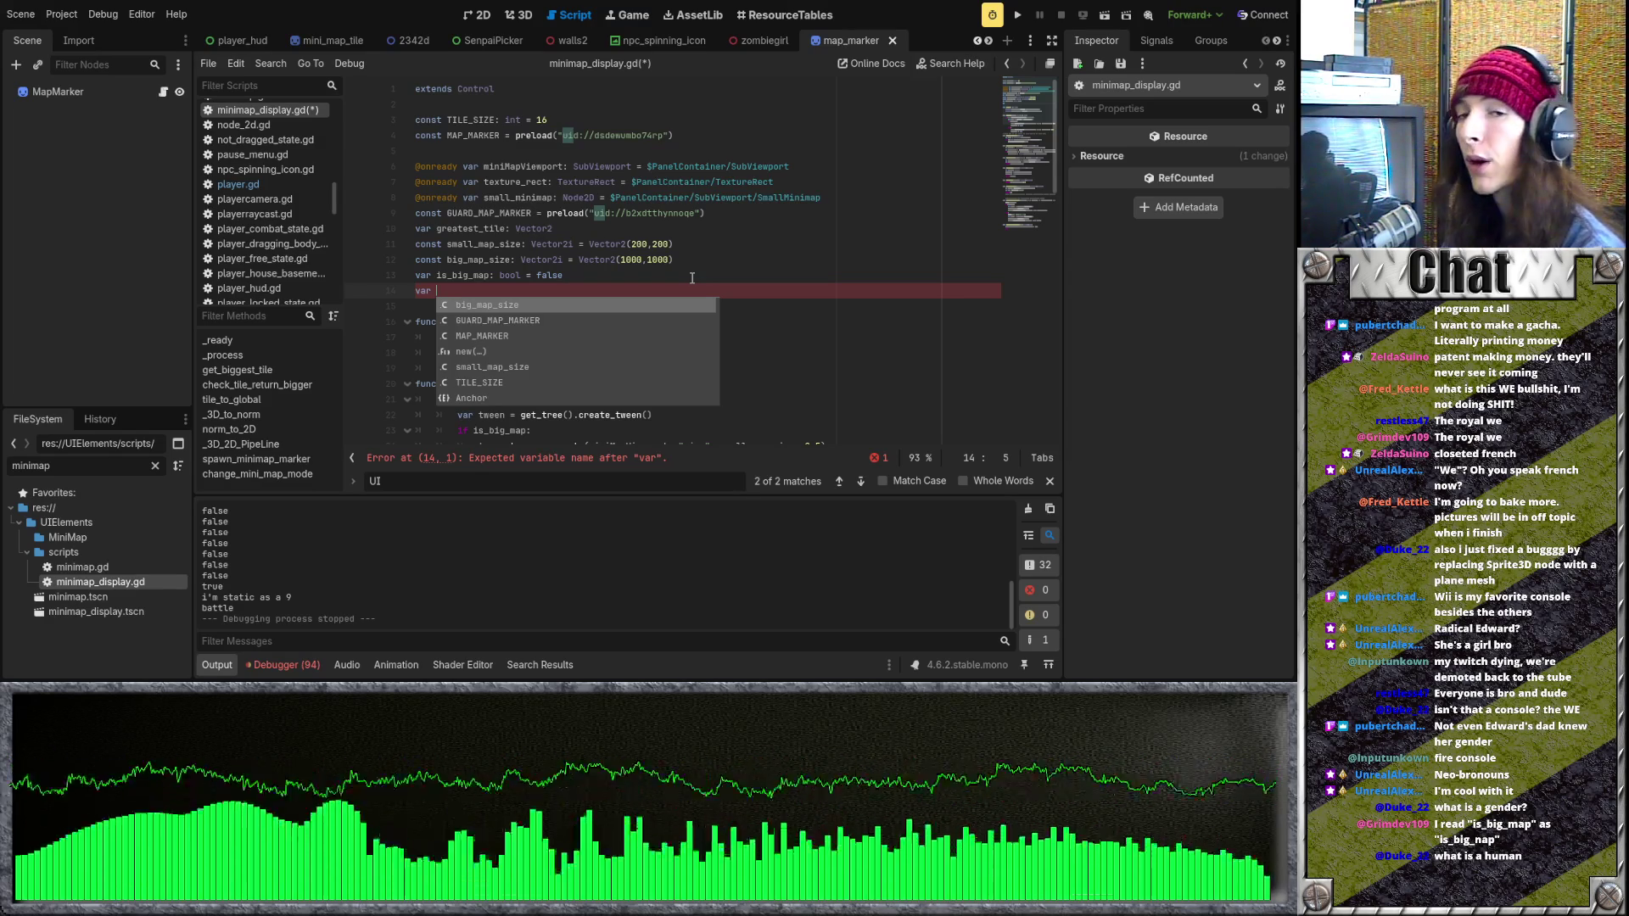
# Clear stray characters after 'var' and type the name toward current_class_marker.
pyautogui.write('=')
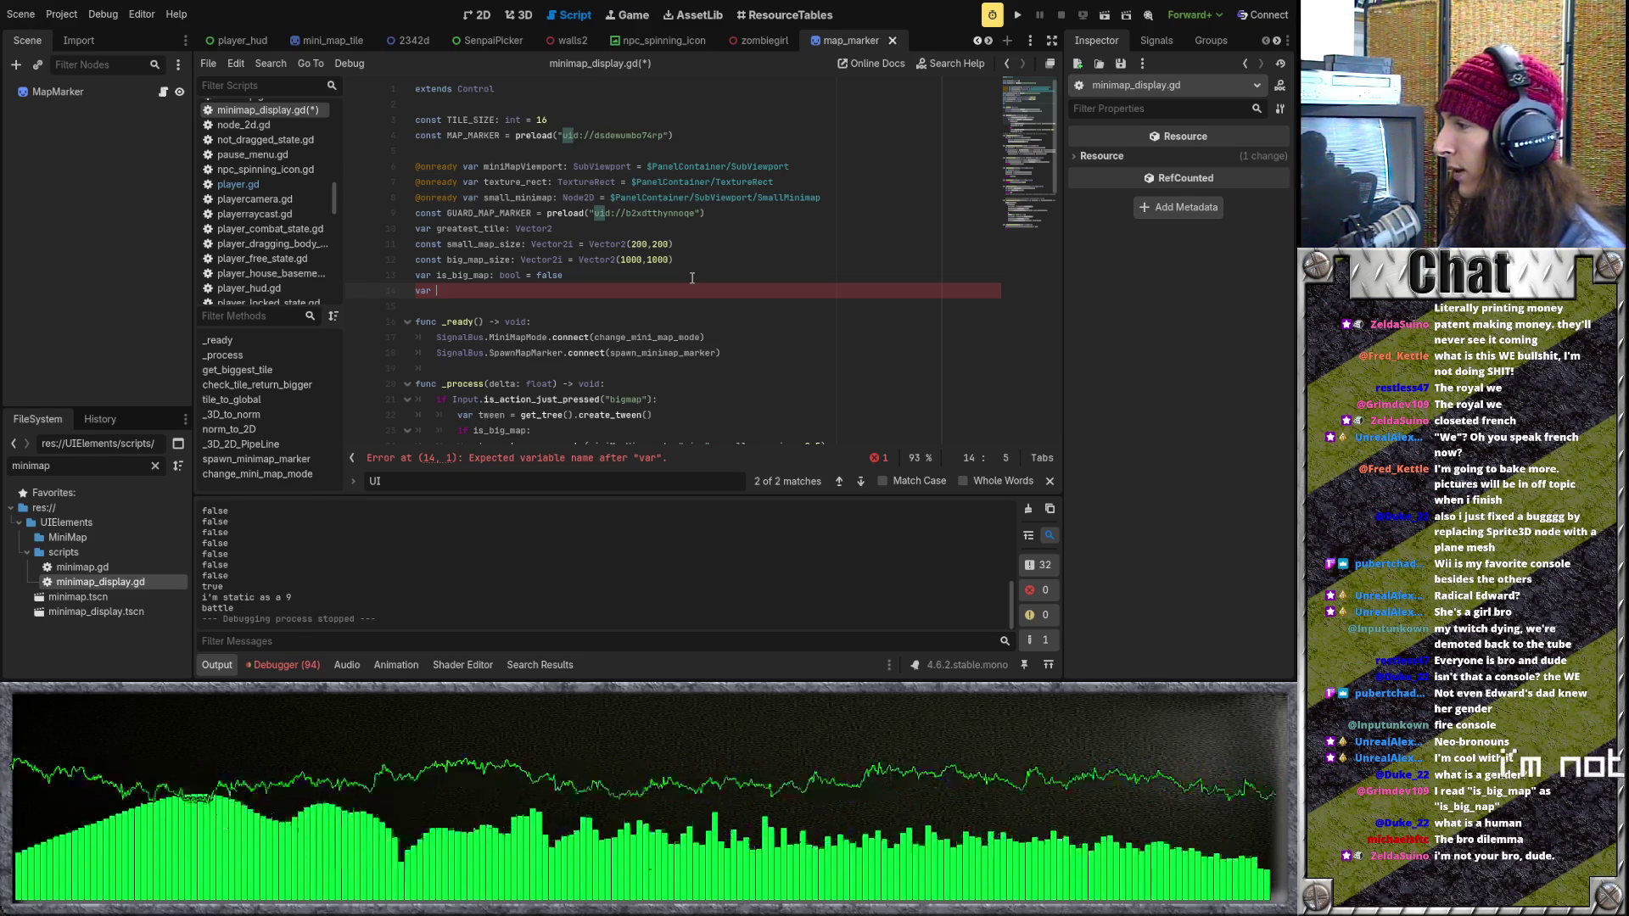
pyautogui.press('BackSpace')
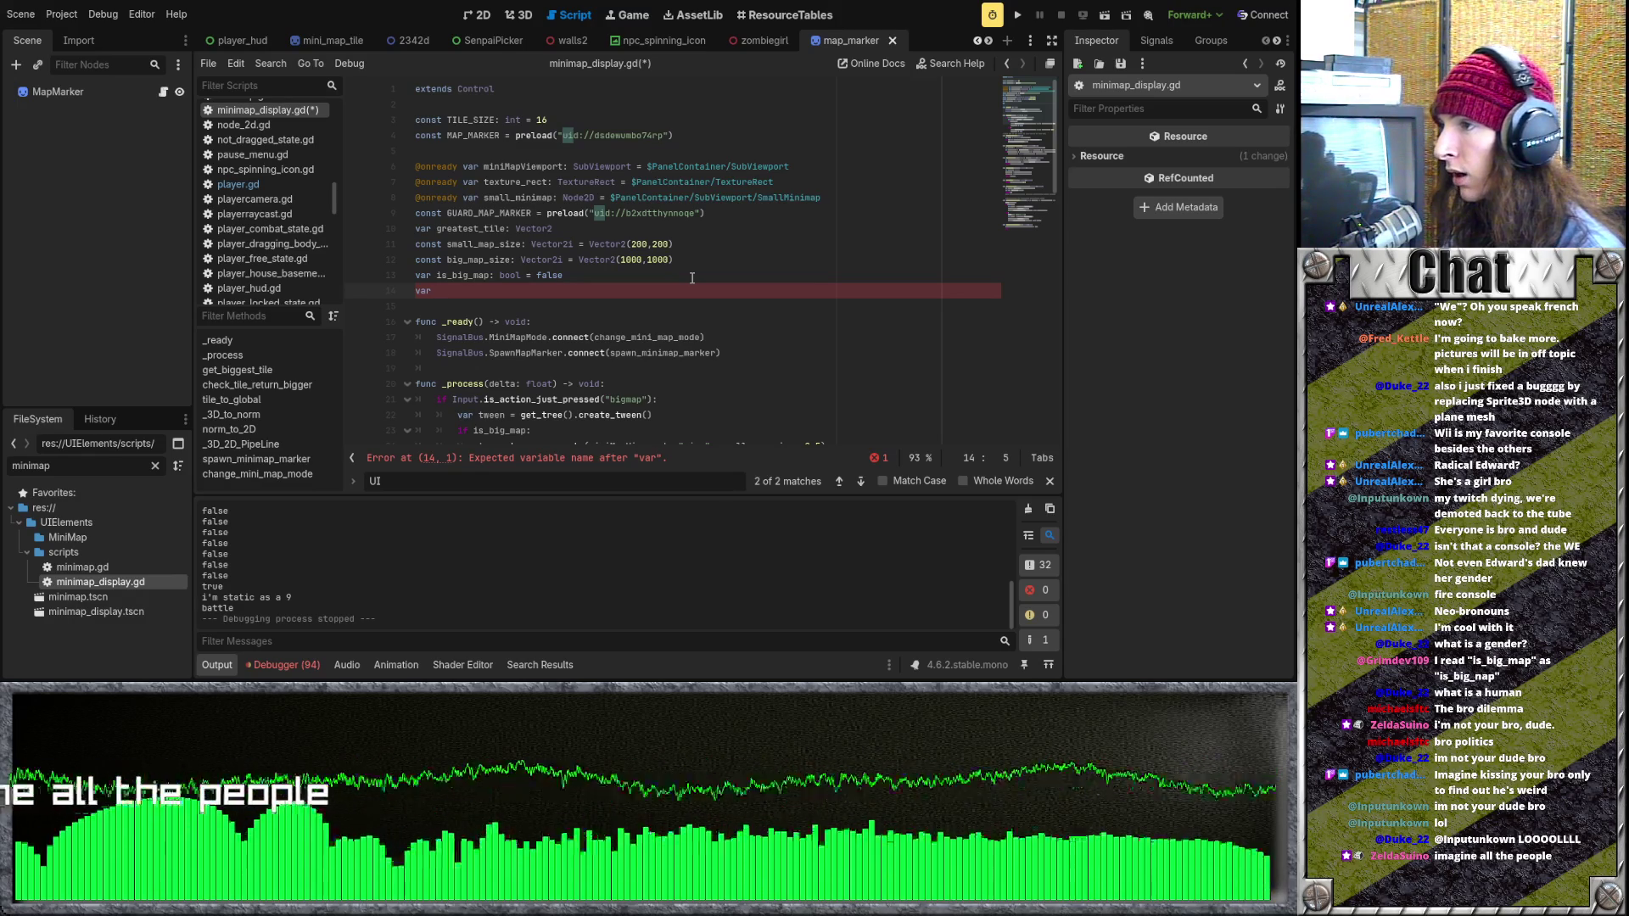
pyautogui.write('rent_clas')
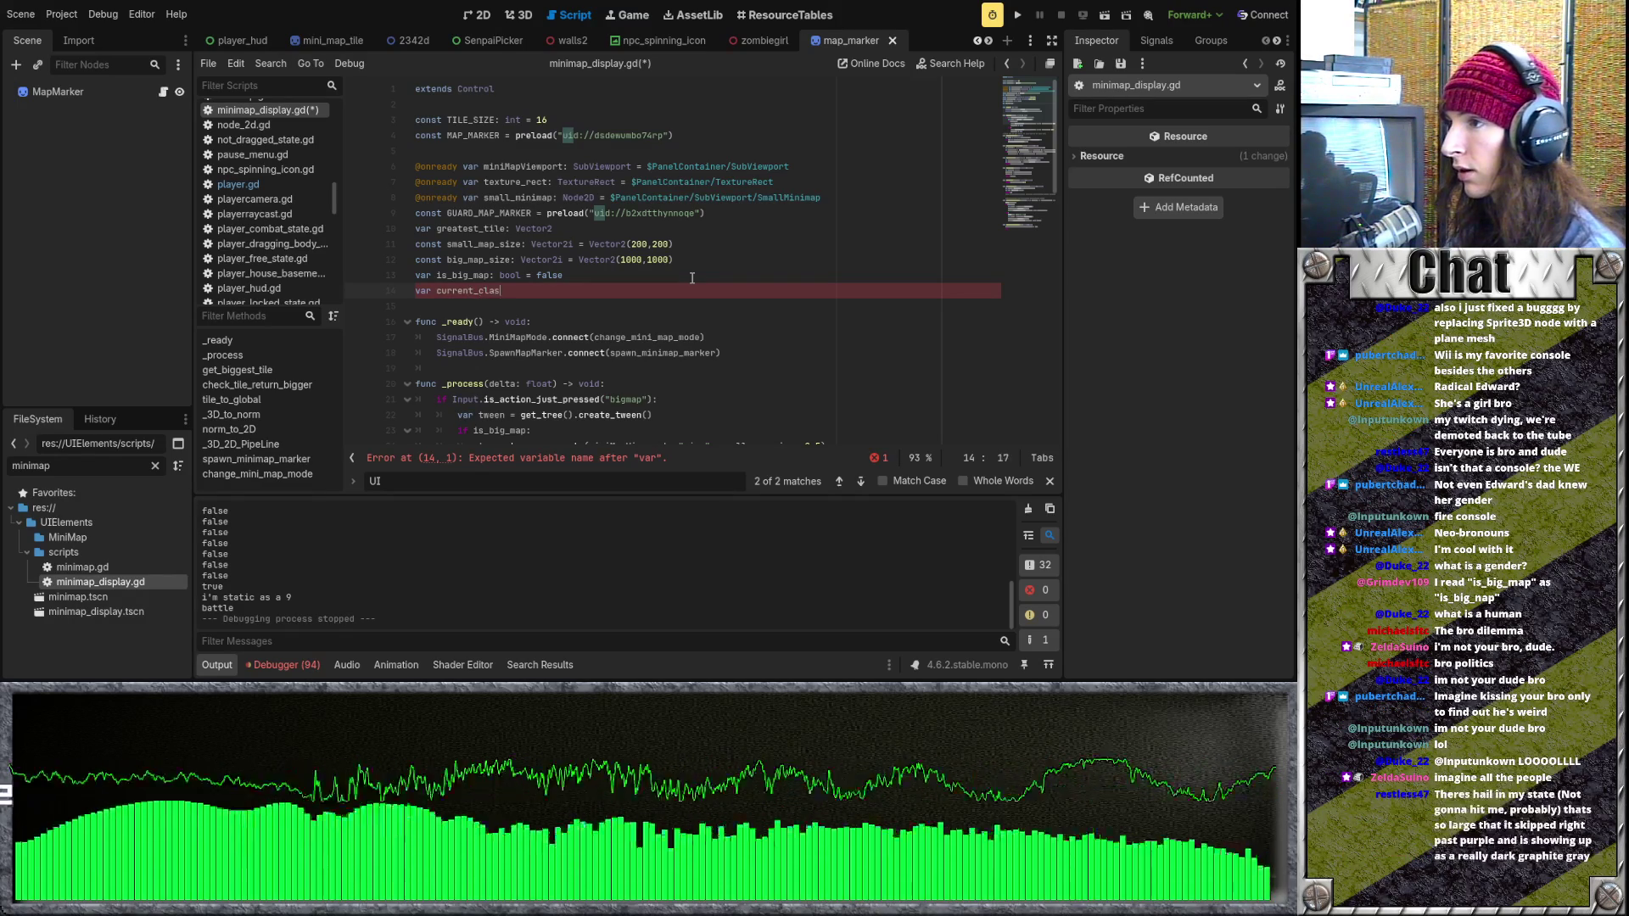
pyautogui.write('s_marker')
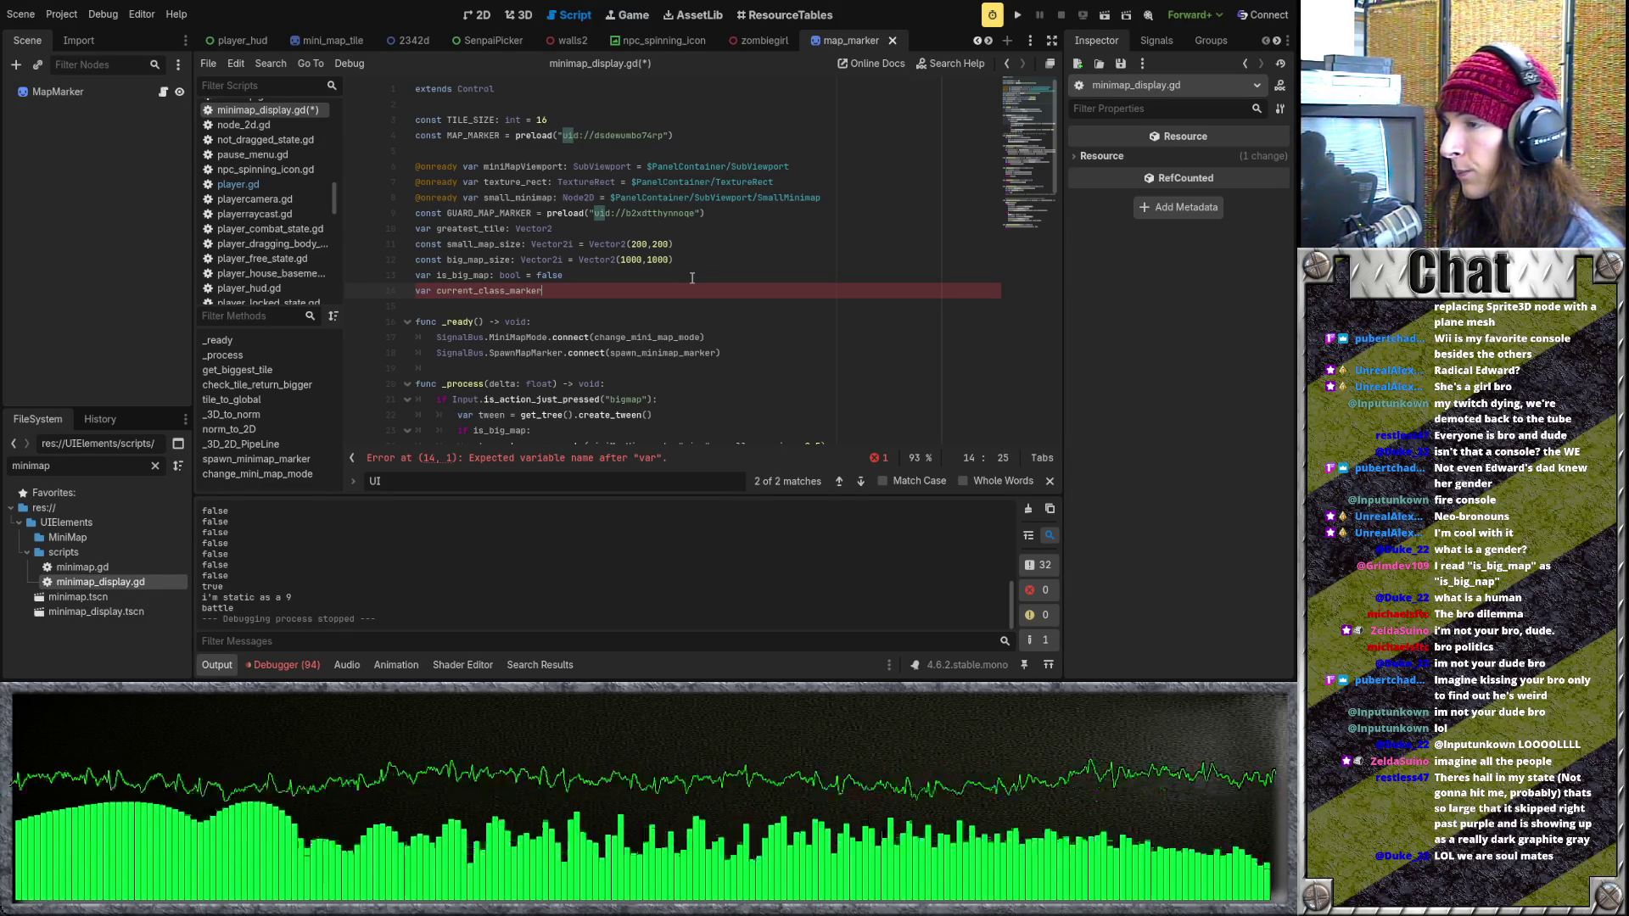
# Insert blank lines after spawn_minimap_marker, before change_mini_map_mode, for a new function.
pyautogui.scroll(-10, 671, 314)
pyautogui.scroll(-5, 657, 343)
pyautogui.click(731, 374)
pyautogui.scroll(1, 735, 386)
pyautogui.press('Return')
pyautogui.press('Return')
pyautogui.write('\\')
pyautogui.scroll(-2, 674, 409)
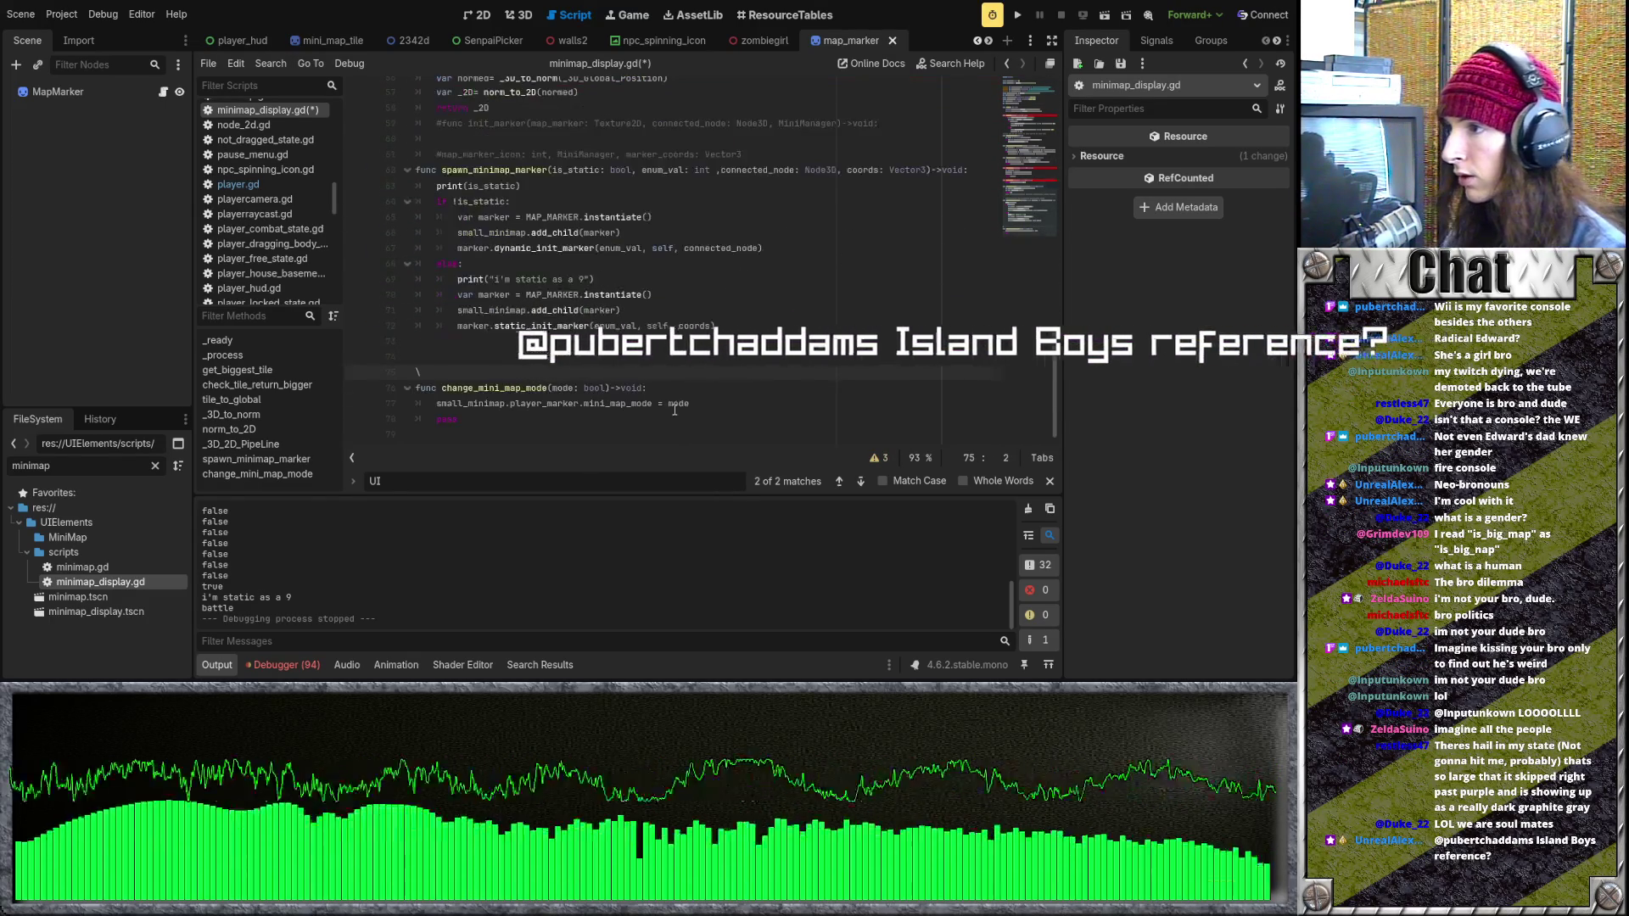
pyautogui.press('BackSpace')
pyautogui.press('BackSpace')
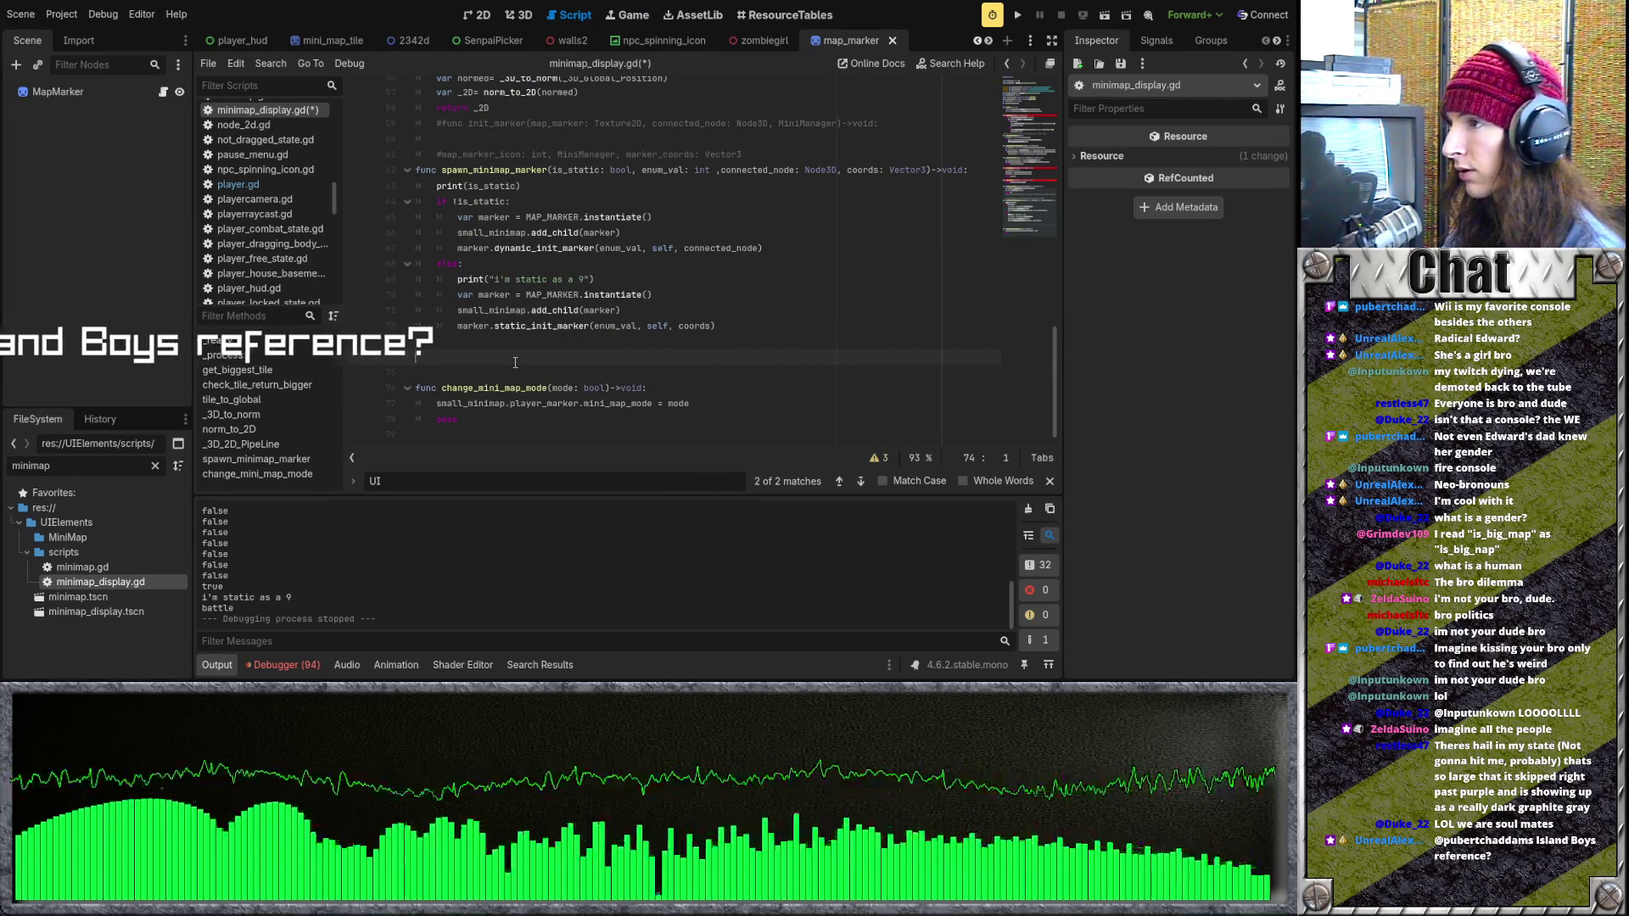
# Write func set_class_marker()->void: with a body setting current_class_marker to null.
pyautogui.write('func set_')
pyautogui.write('clas')
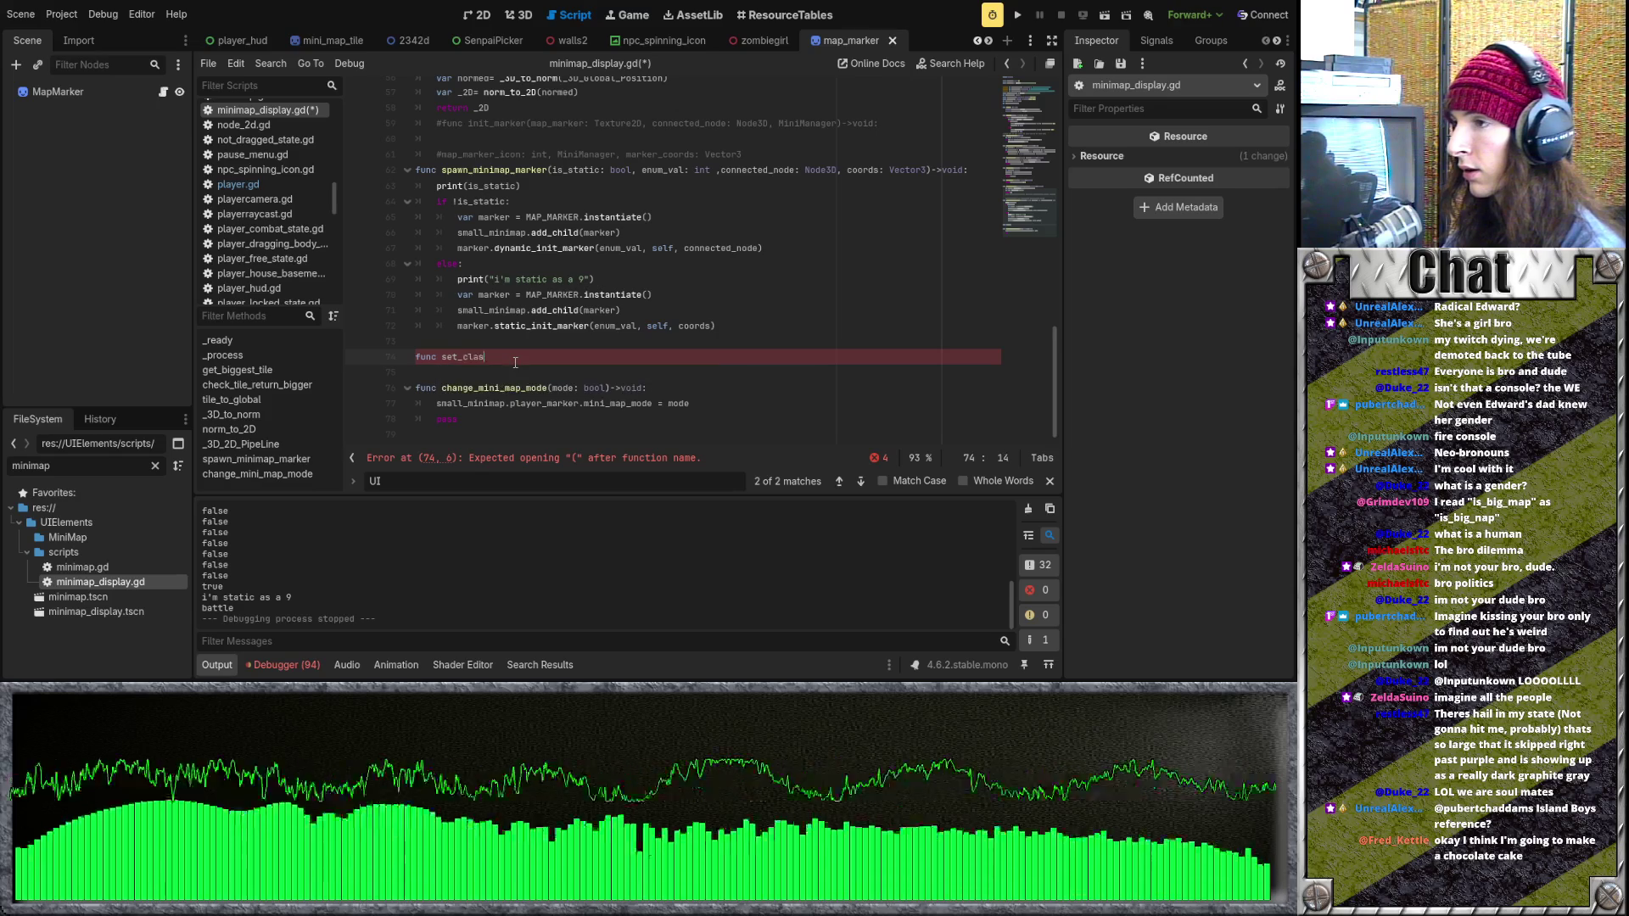
pyautogui.write('s_marker(')
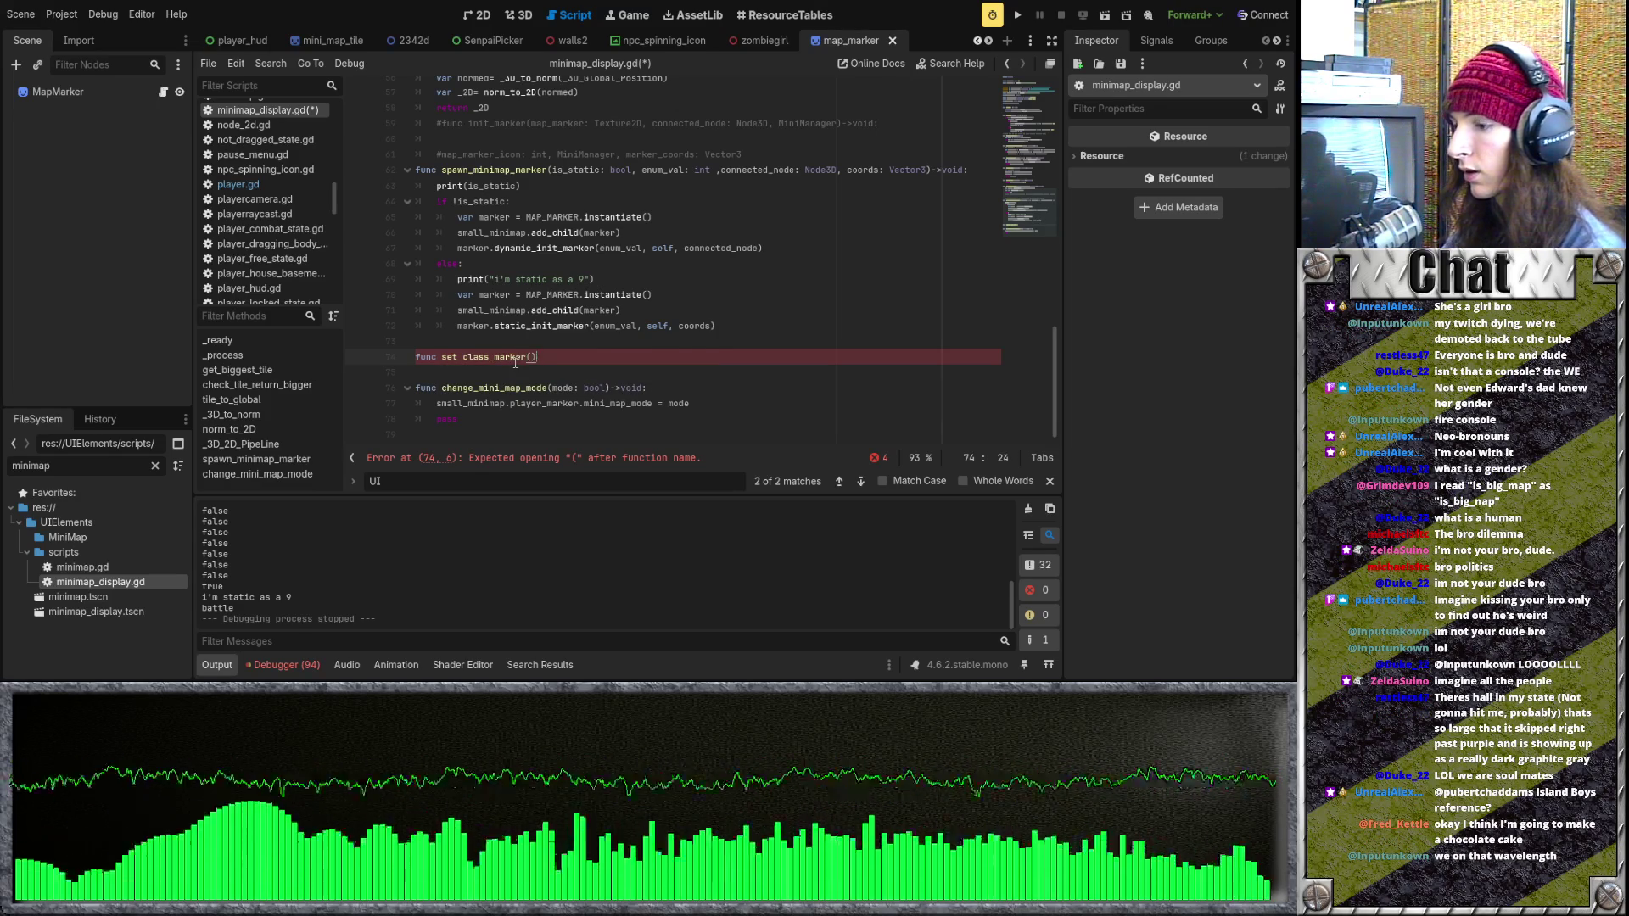
pyautogui.write('d:')
pyautogui.press('Return')
pyautogui.write('class')
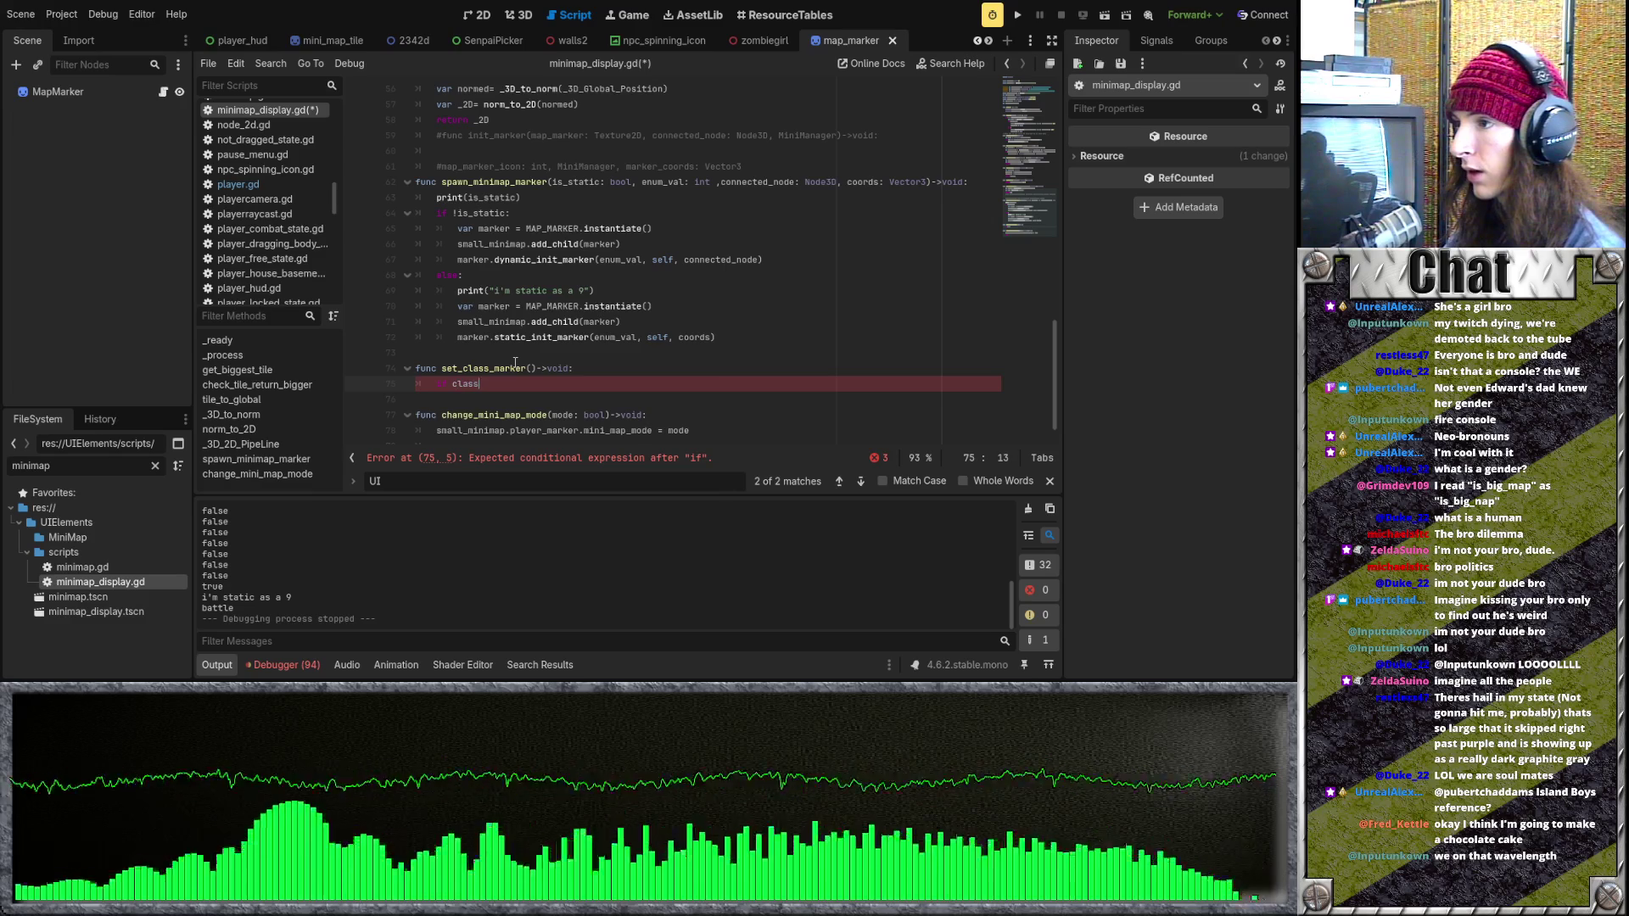
pyautogui.press('Down')
pyautogui.press('Down')
pyautogui.press('Down')
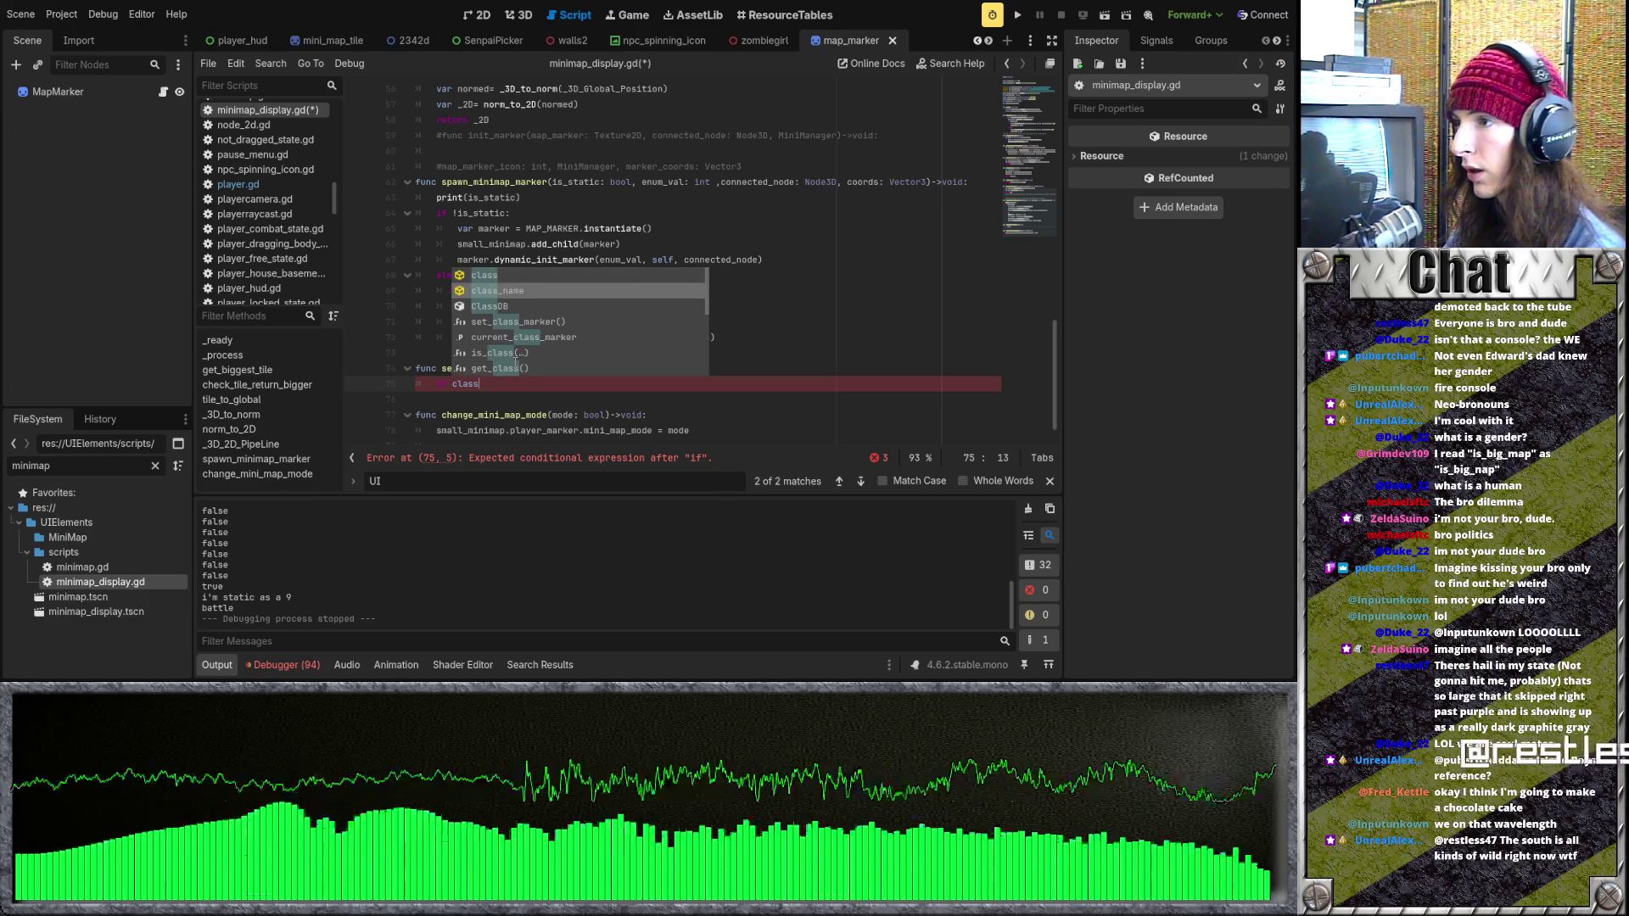
pyautogui.press('Return')
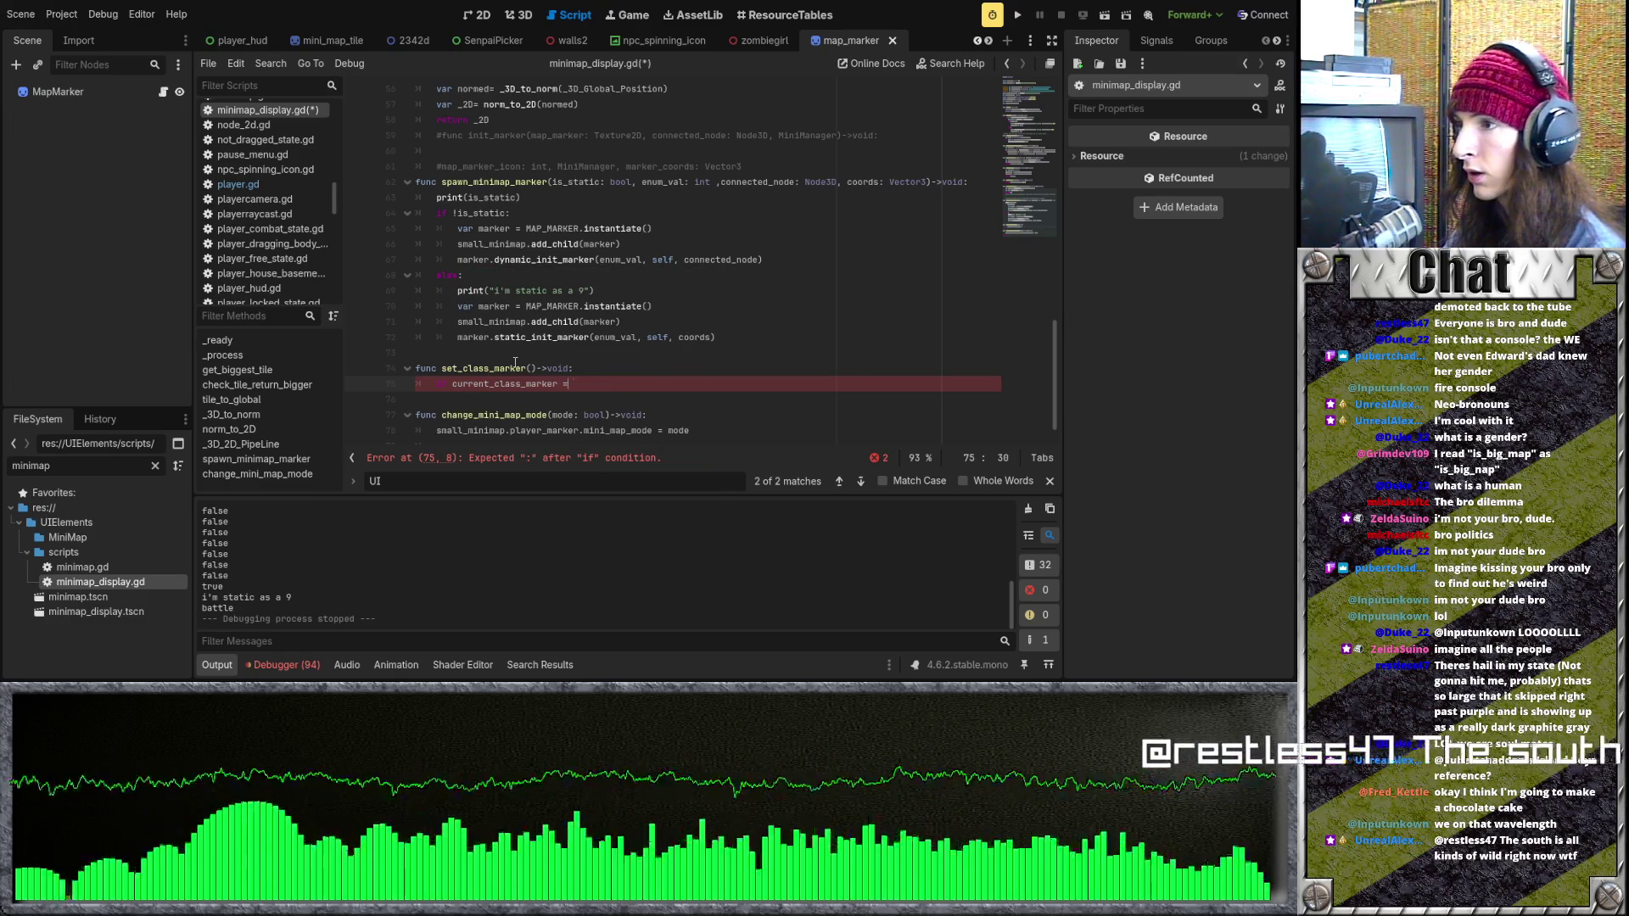
pyautogui.write('= nul')
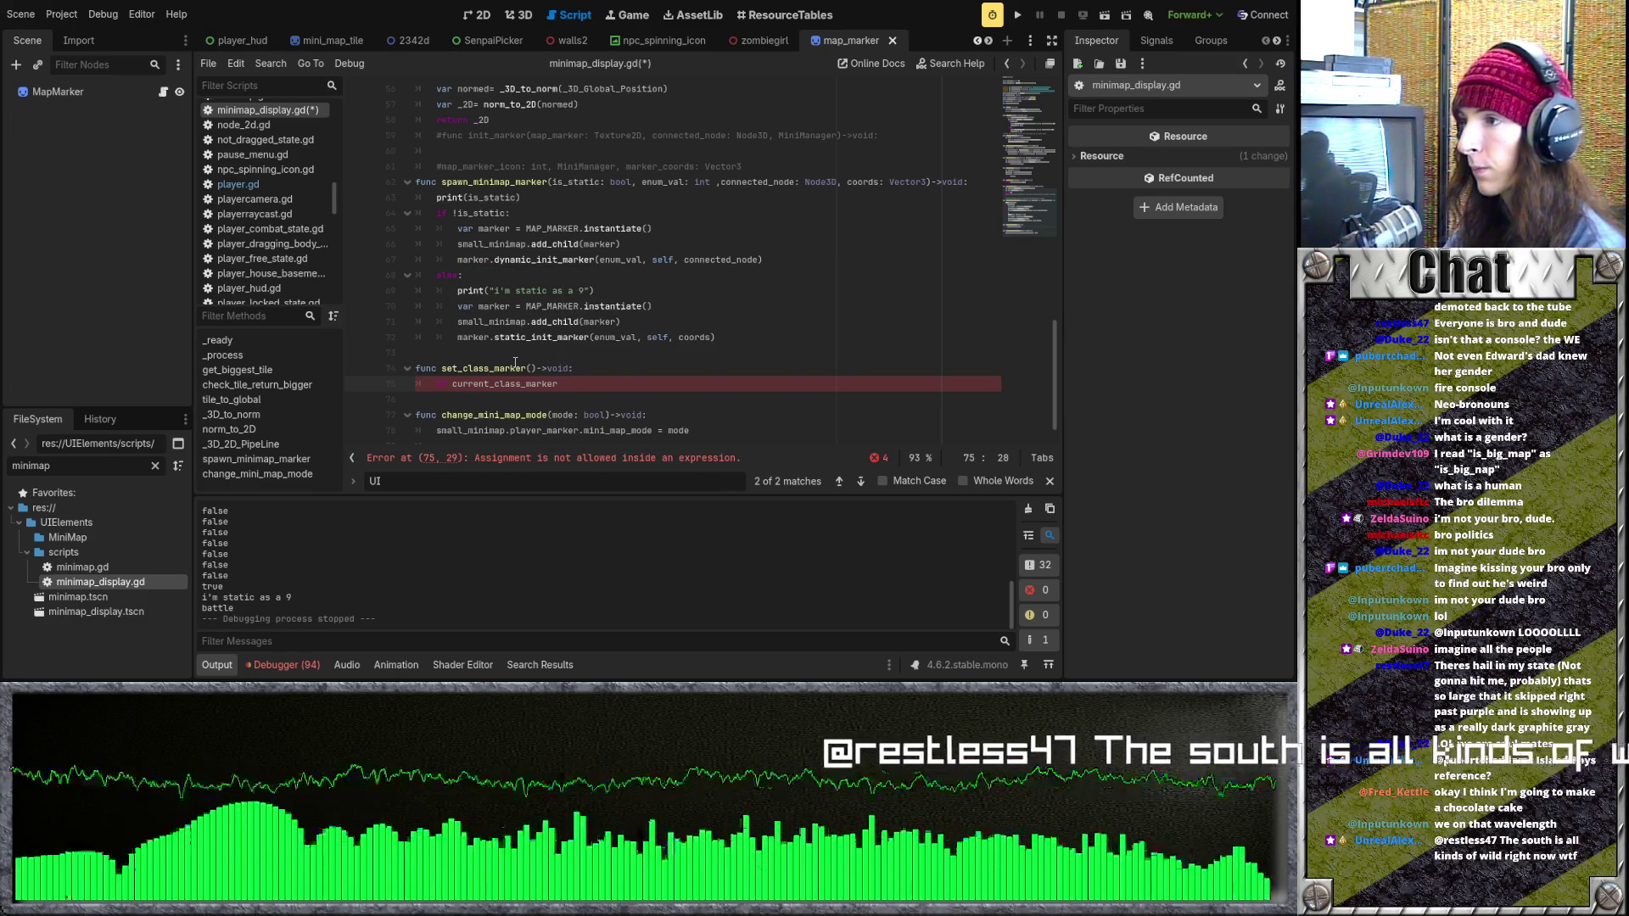
pyautogui.write('l:')
pyautogui.press('Return')
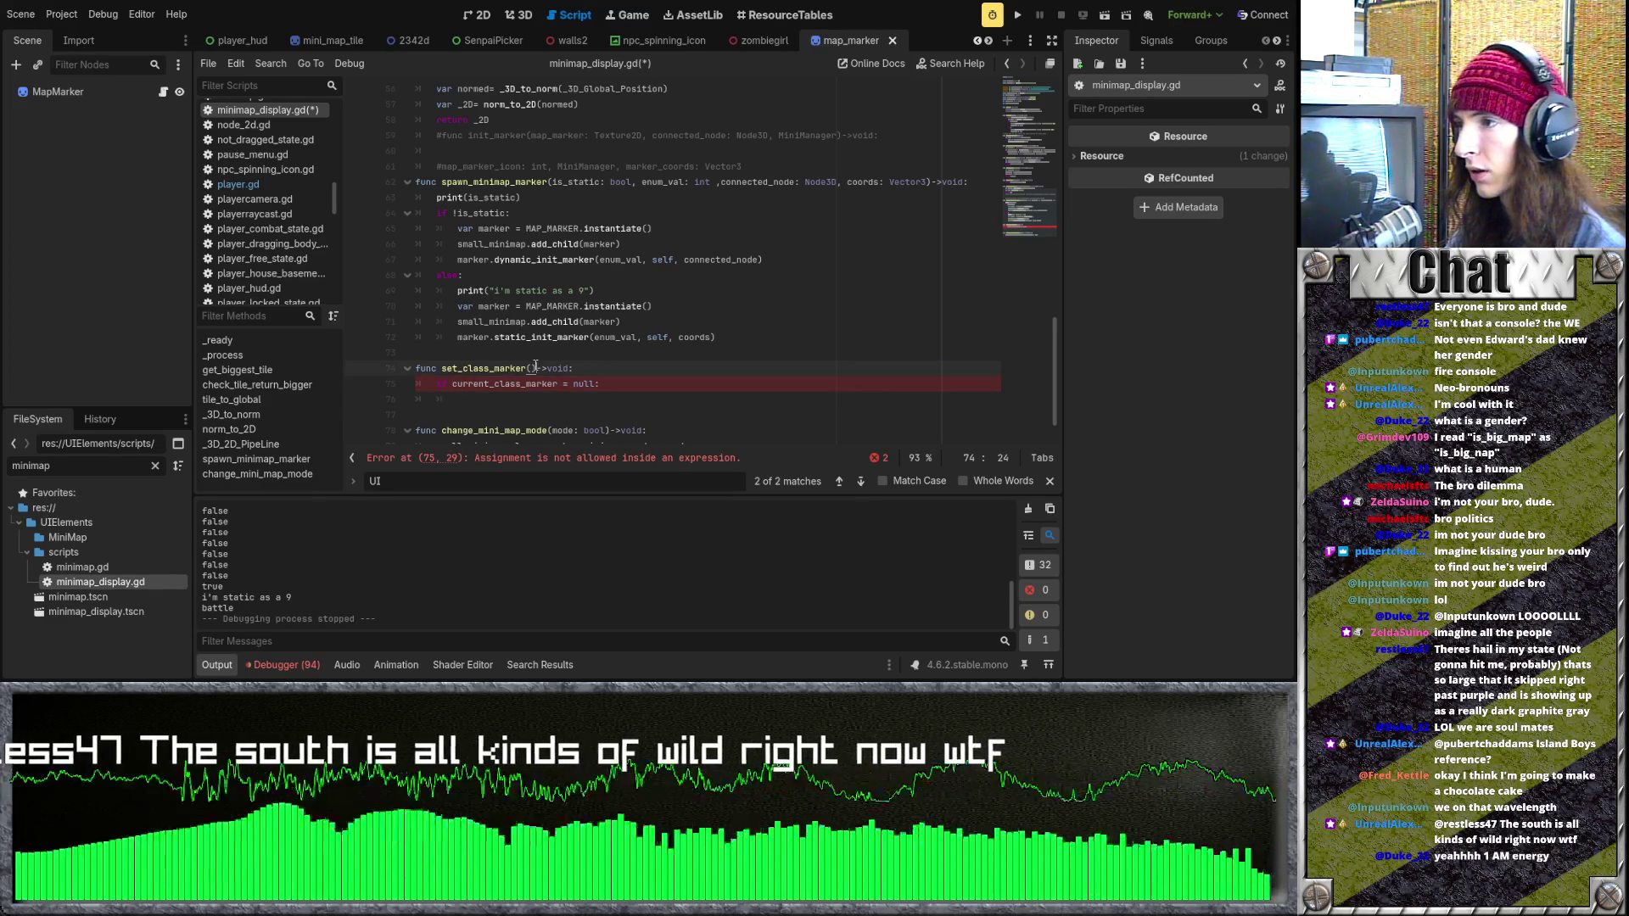
pyautogui.scroll(2, 632, 361)
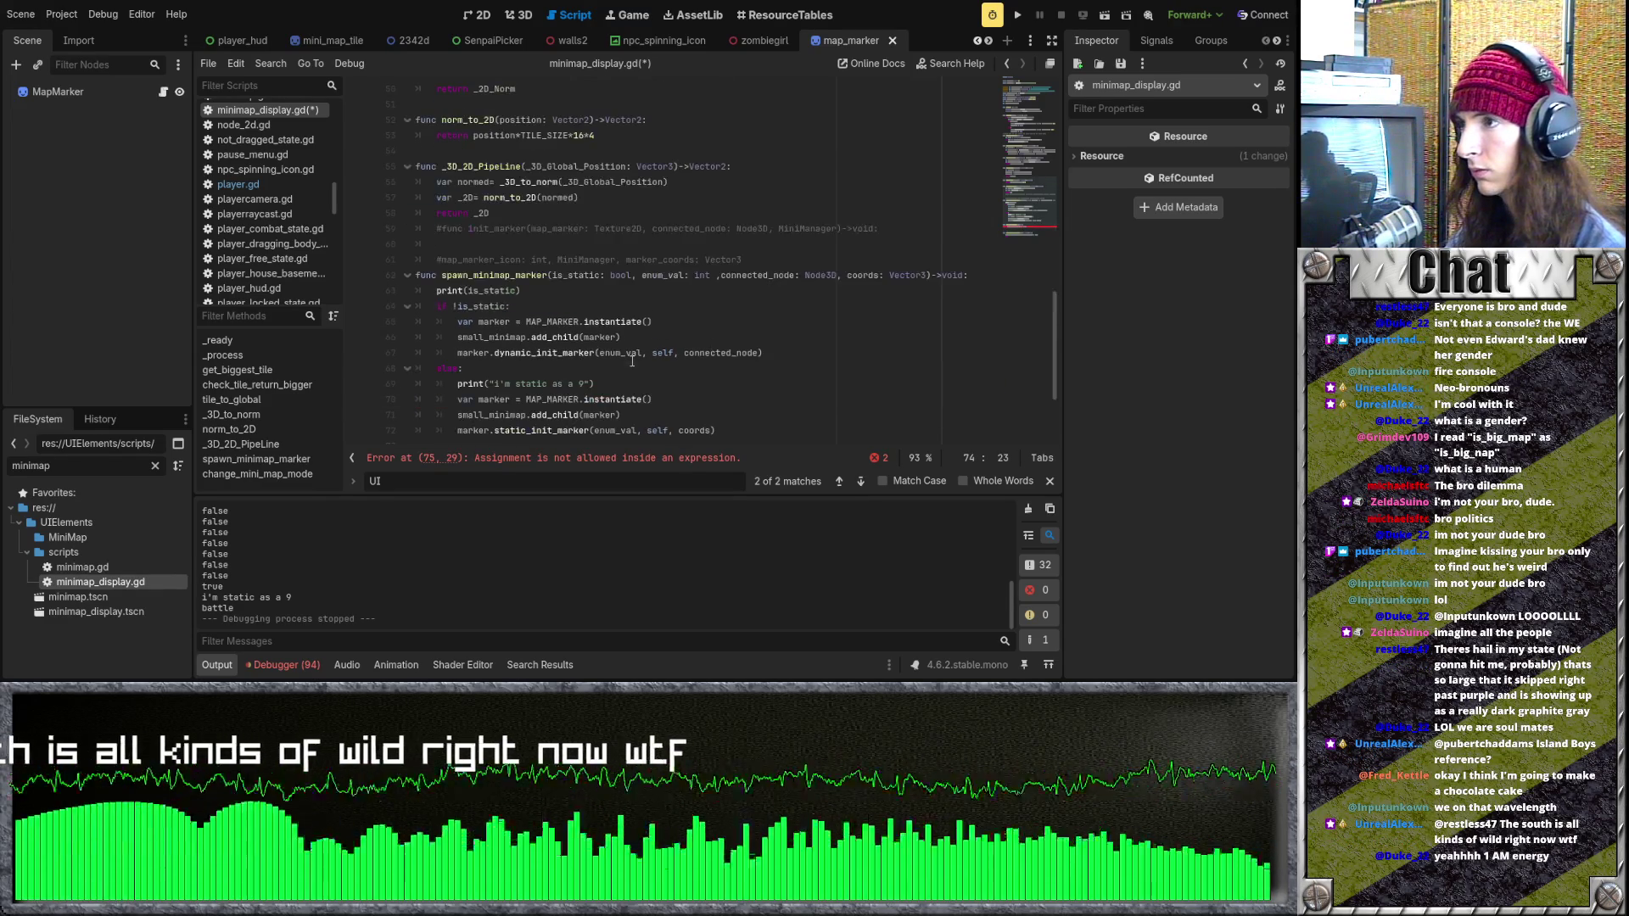
# Indent the blank line just before set_class_marker.
pyautogui.scroll(-2, 632, 361)
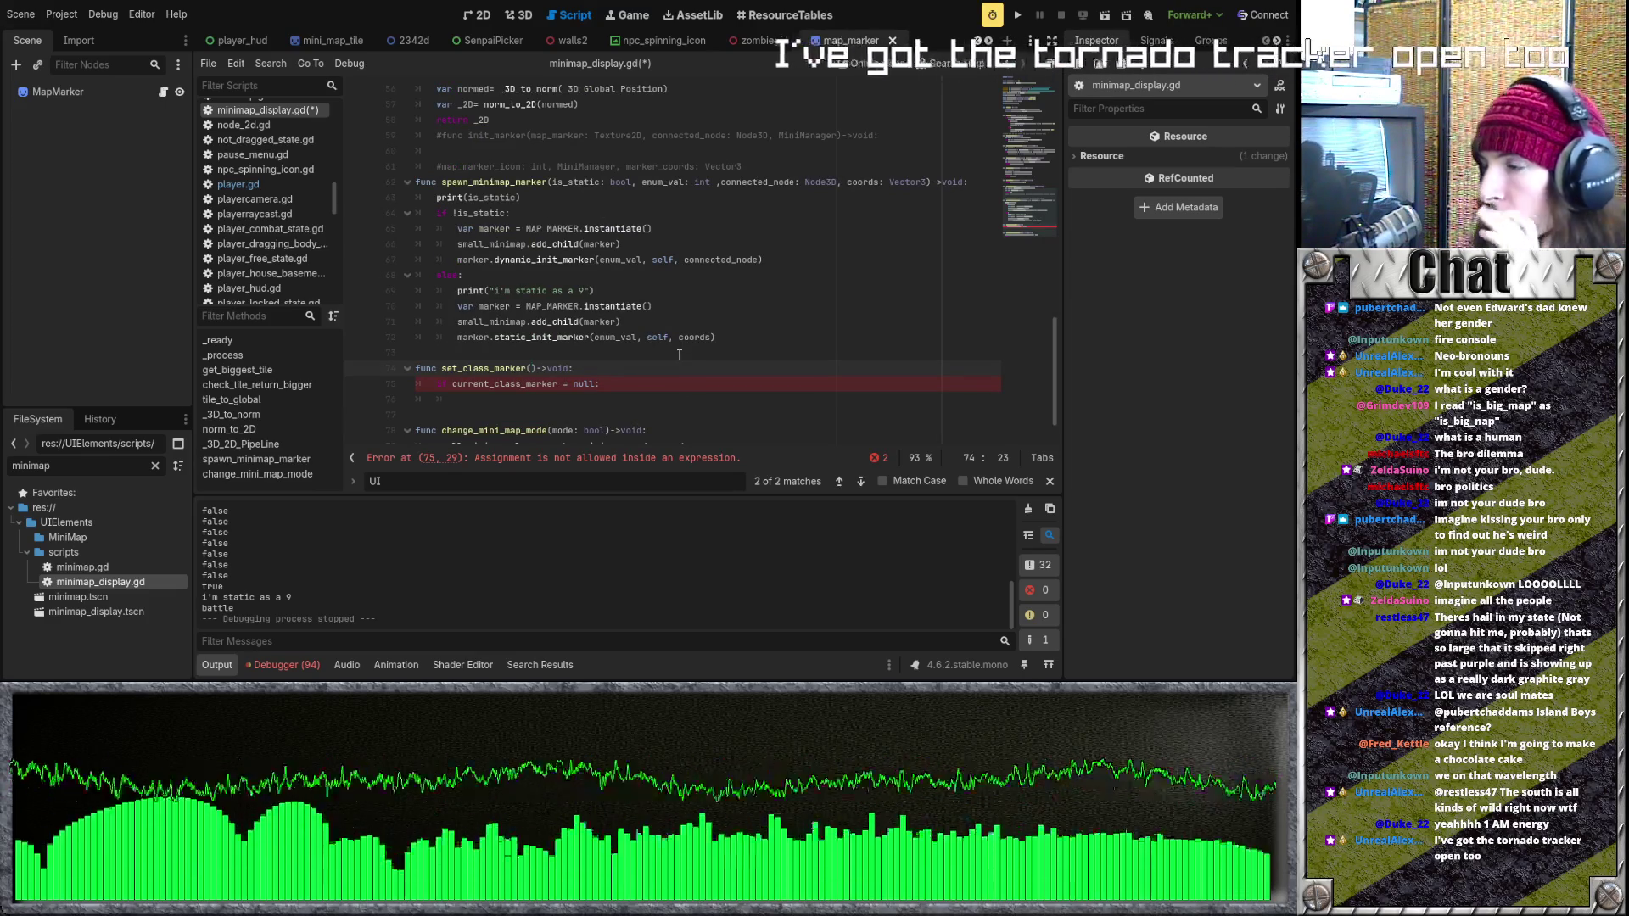
pyautogui.click(644, 319)
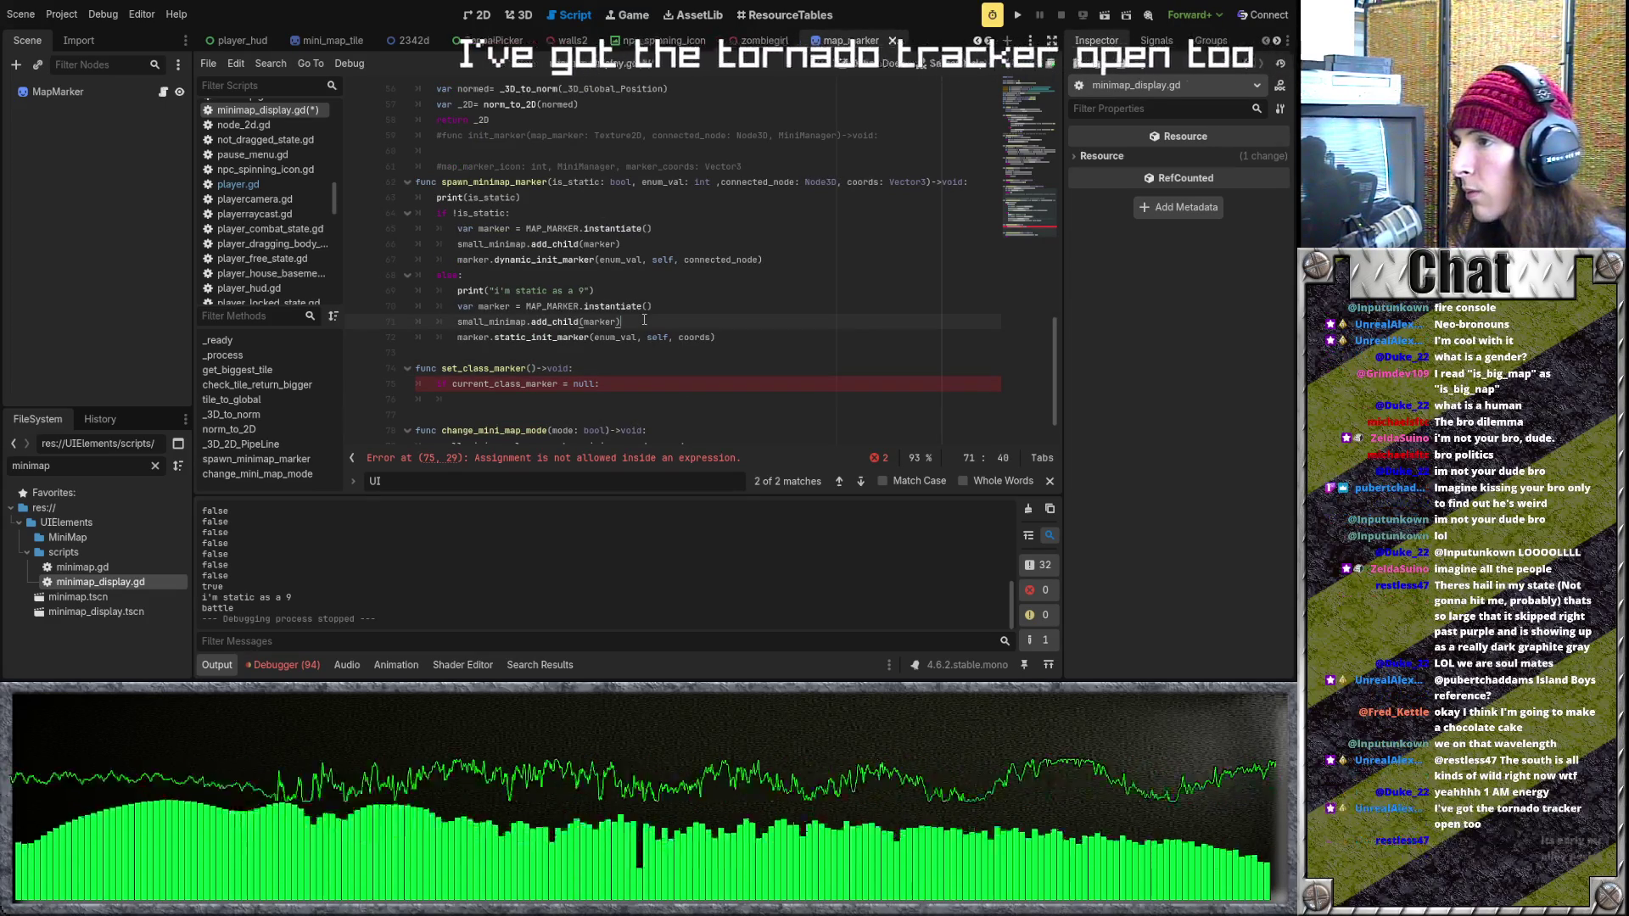
pyautogui.click(571, 354)
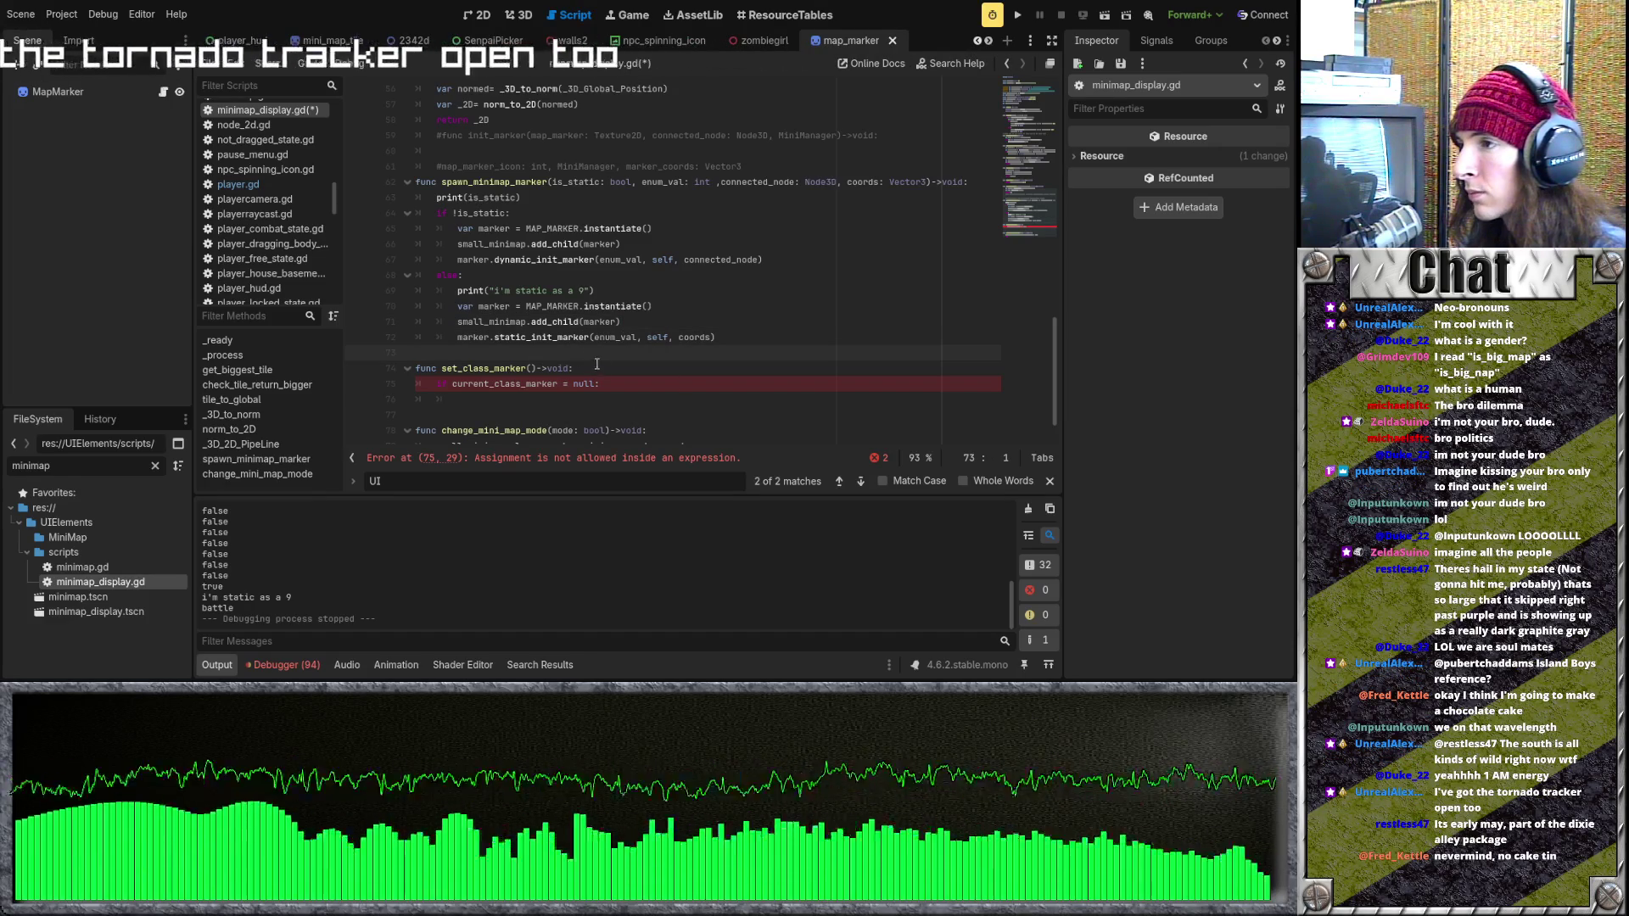
pyautogui.press('Tab')
pyautogui.press('Tab')
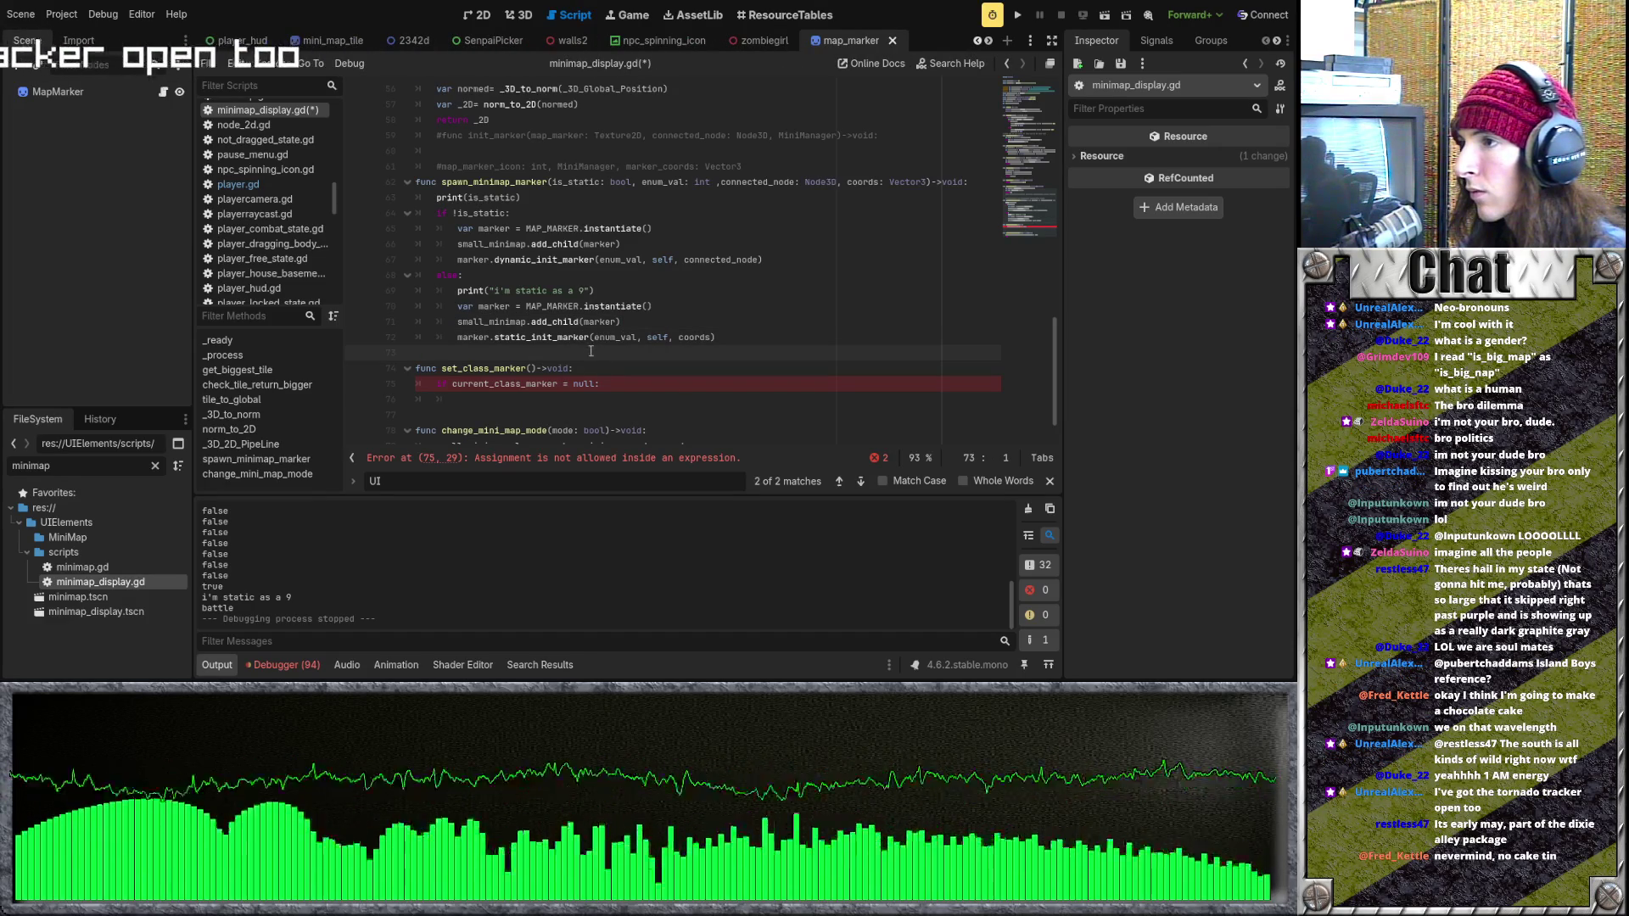
pyautogui.scroll(-1, 564, 358)
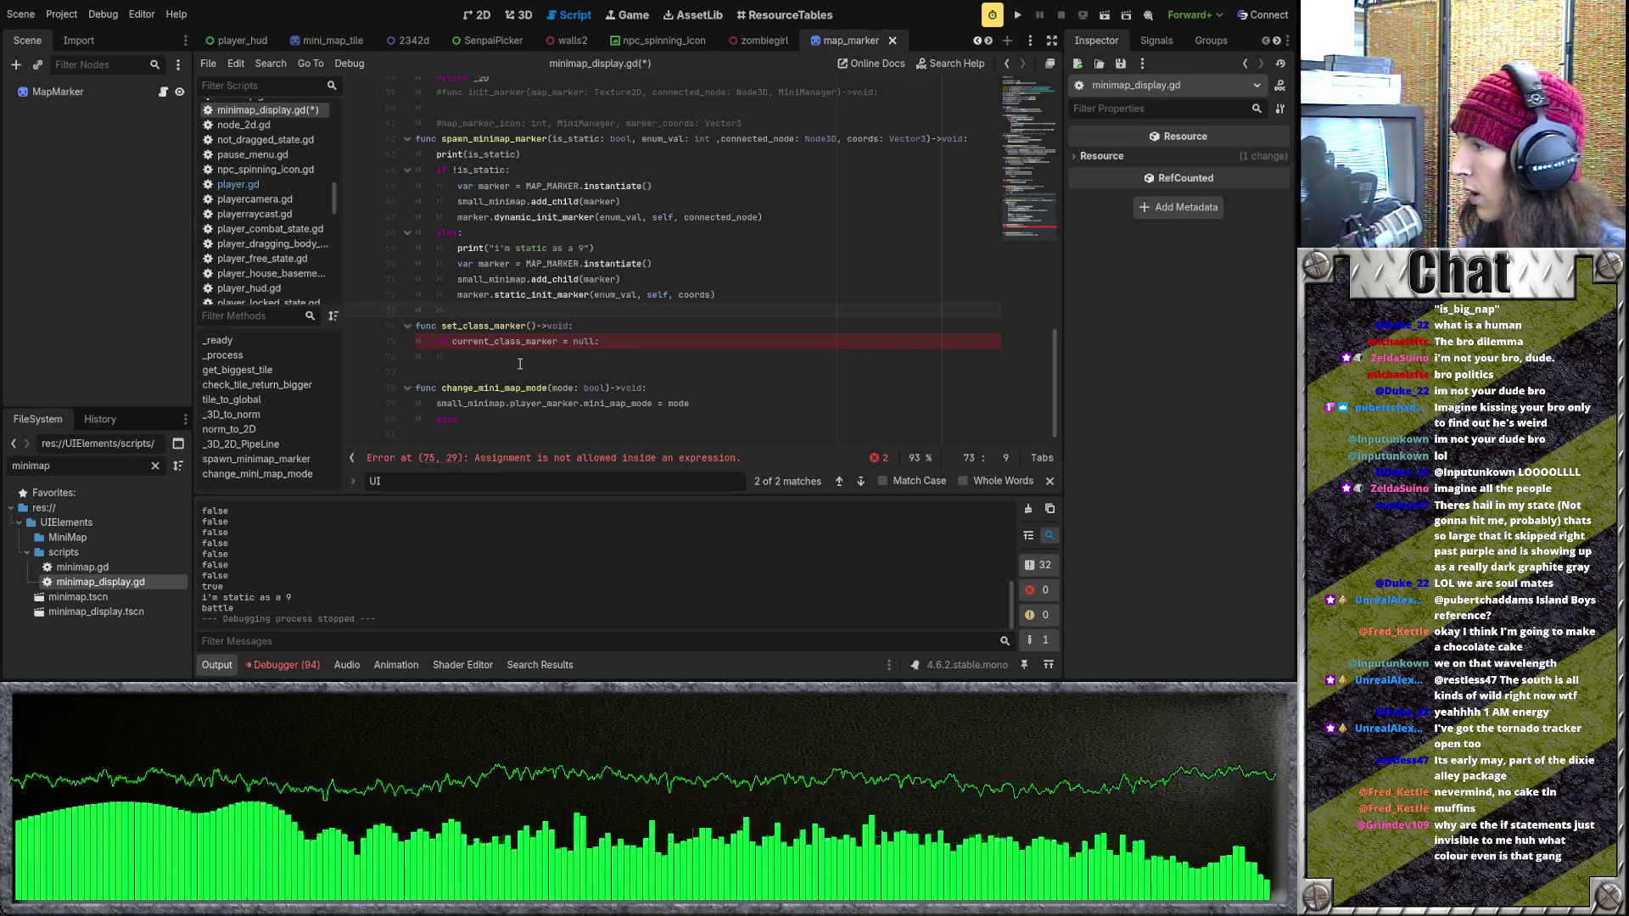
# Re-indent the 'if current_class_marker = null:' line and move to the indented line below it.
pyautogui.click(442, 341)
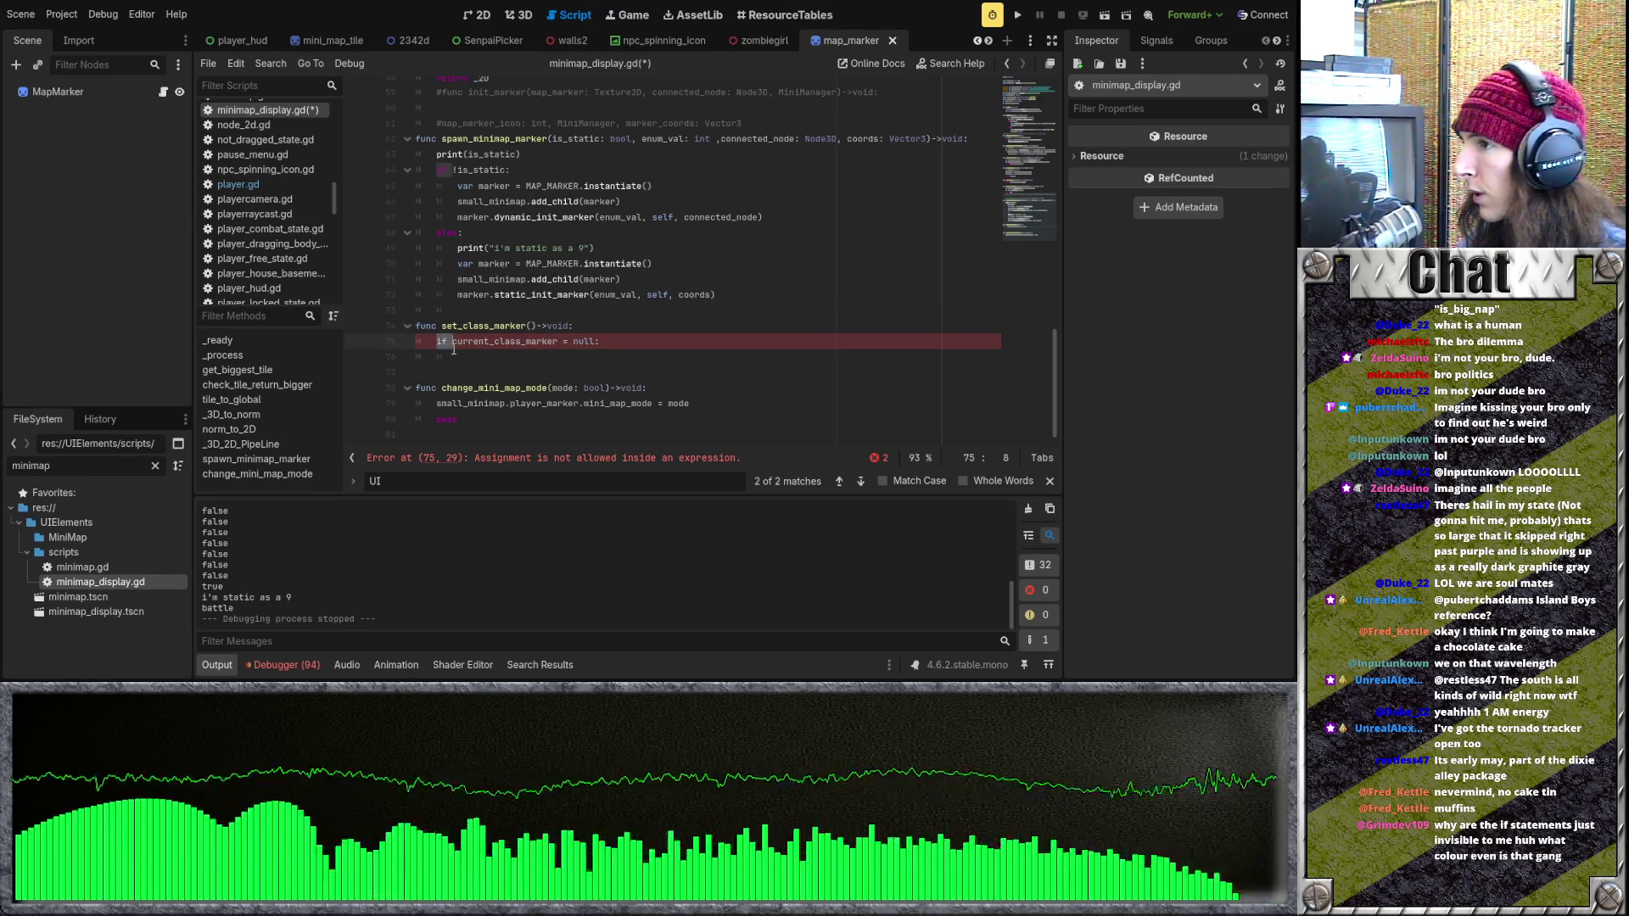
pyautogui.click(464, 361)
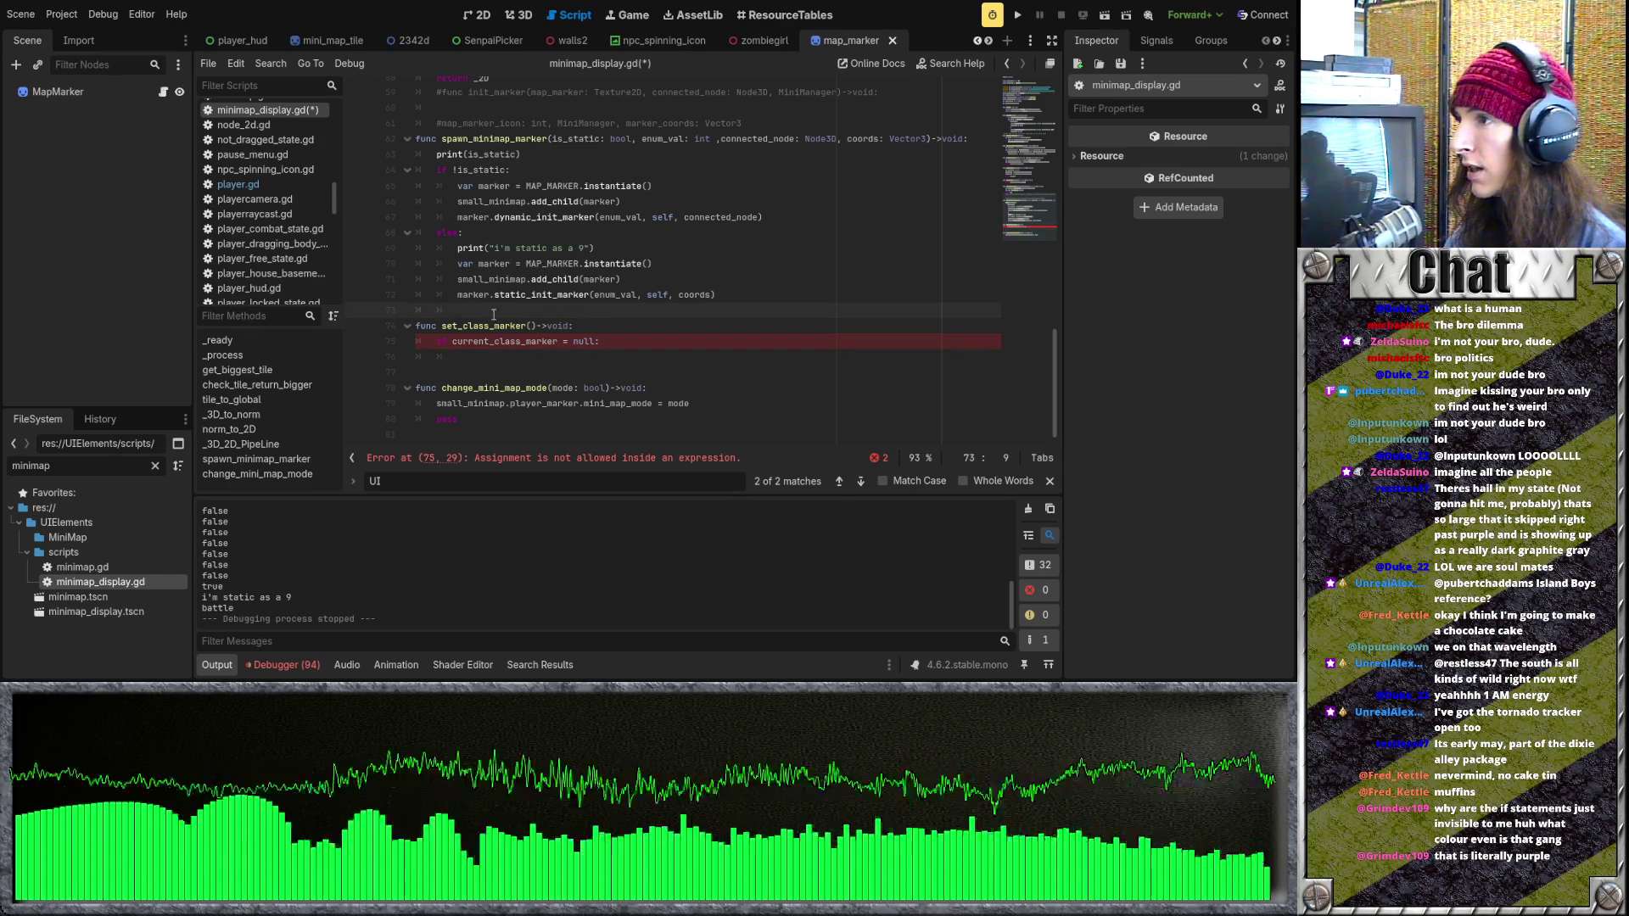
pyautogui.click(562, 343)
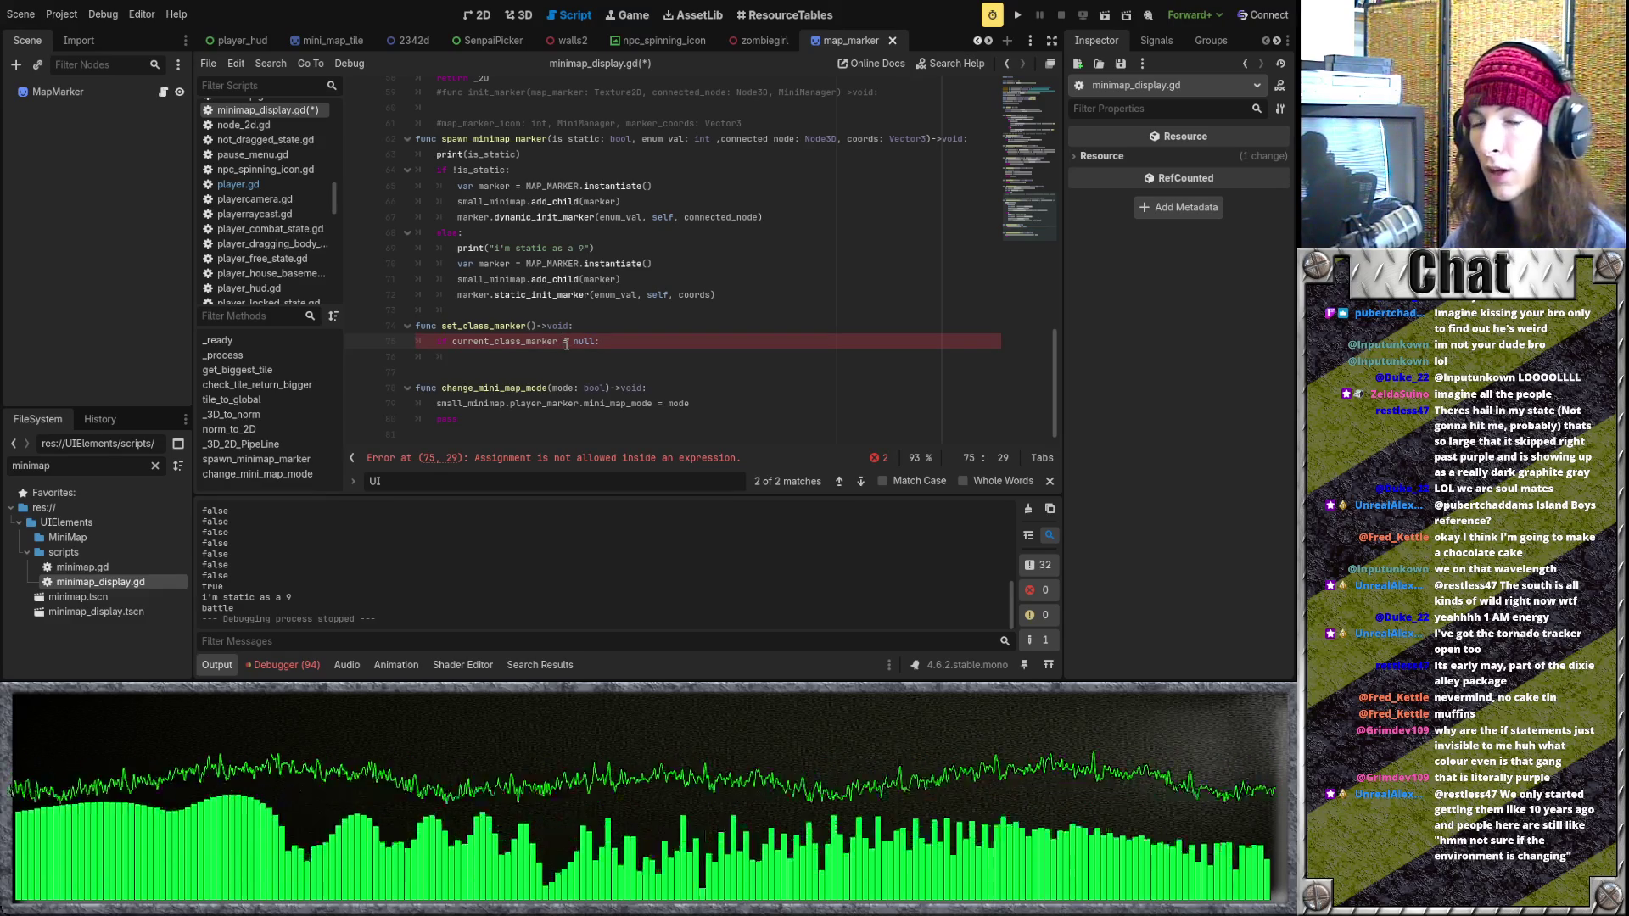
pyautogui.press('Home')
pyautogui.press('Delete')
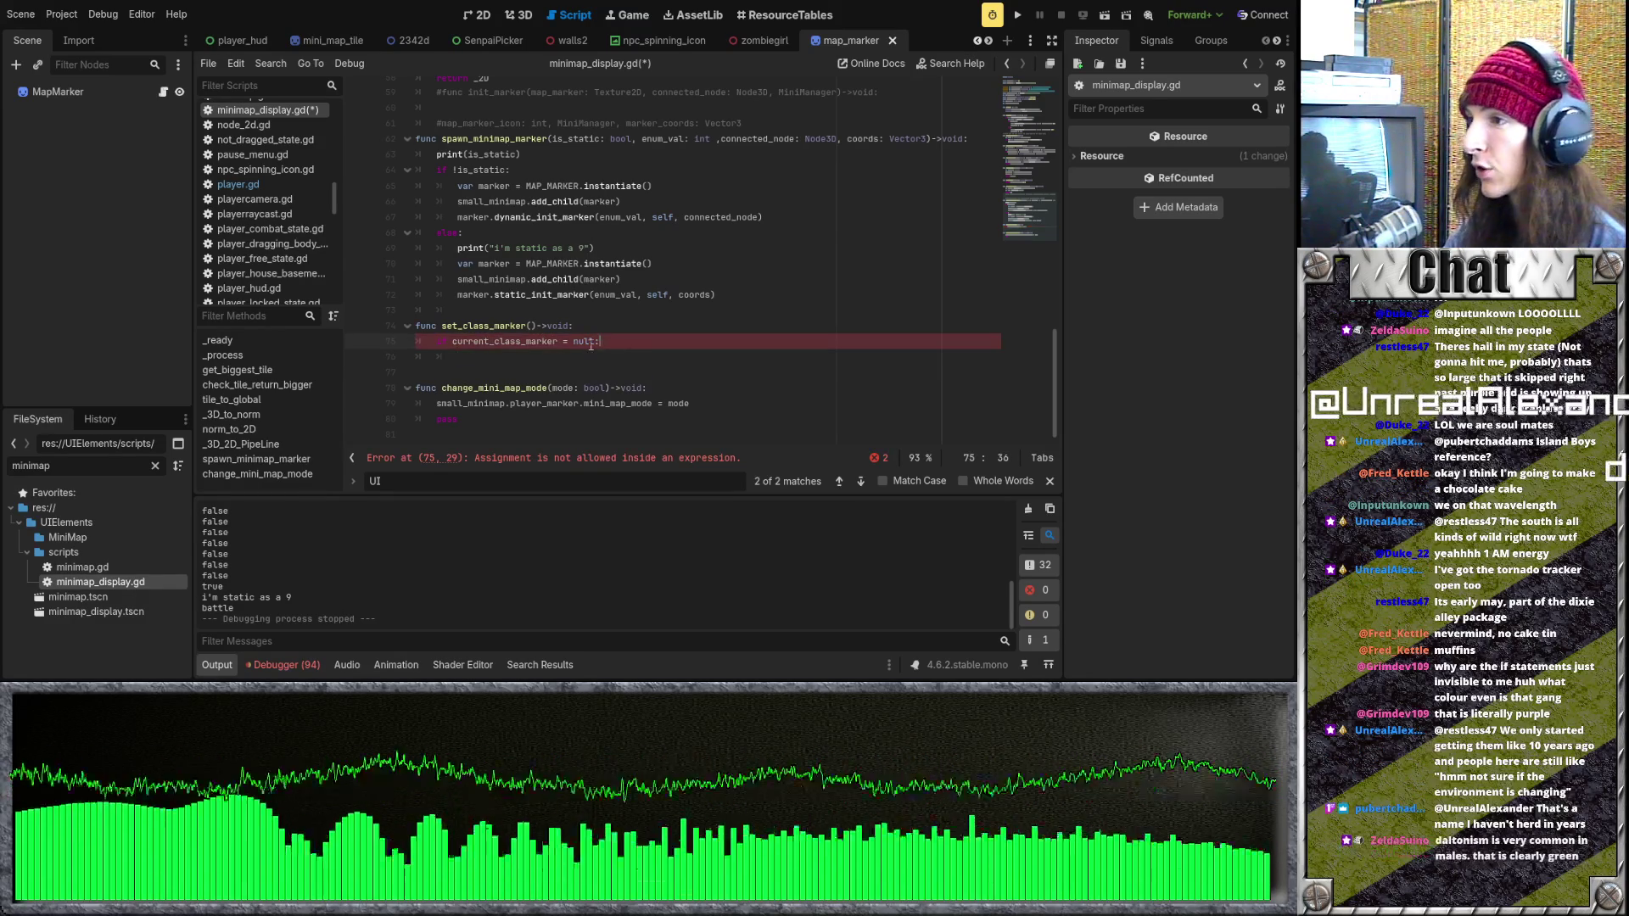
pyautogui.press('Tab')
pyautogui.click(491, 341)
pyautogui.click(533, 357)
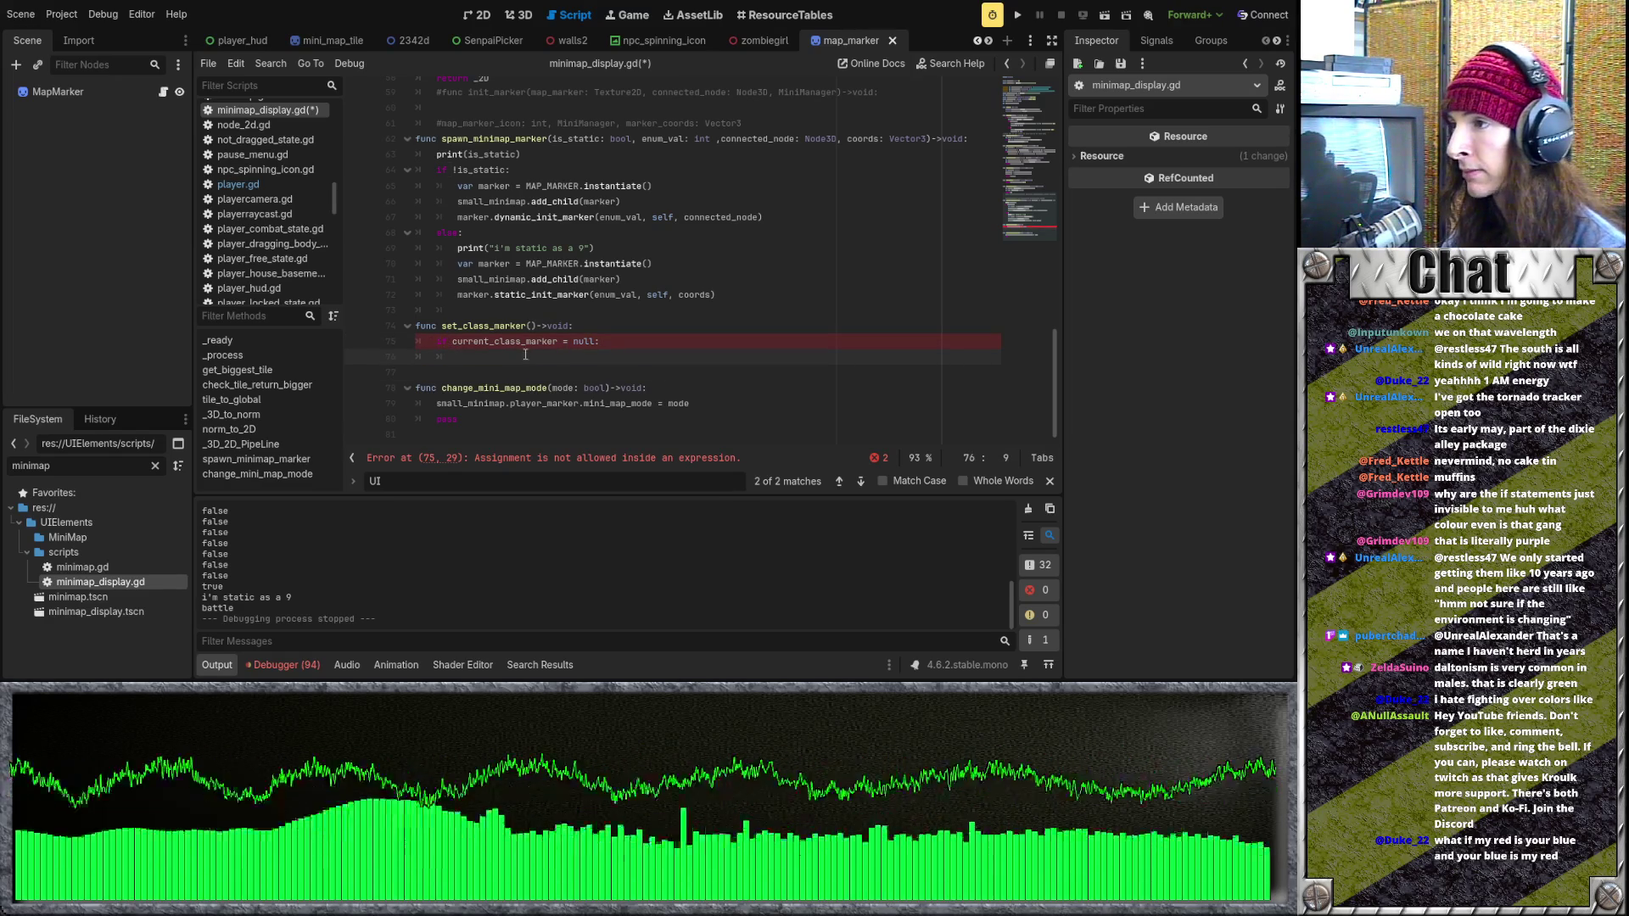
pyautogui.moveTo(442, 327); pyautogui.dragTo(525, 325)
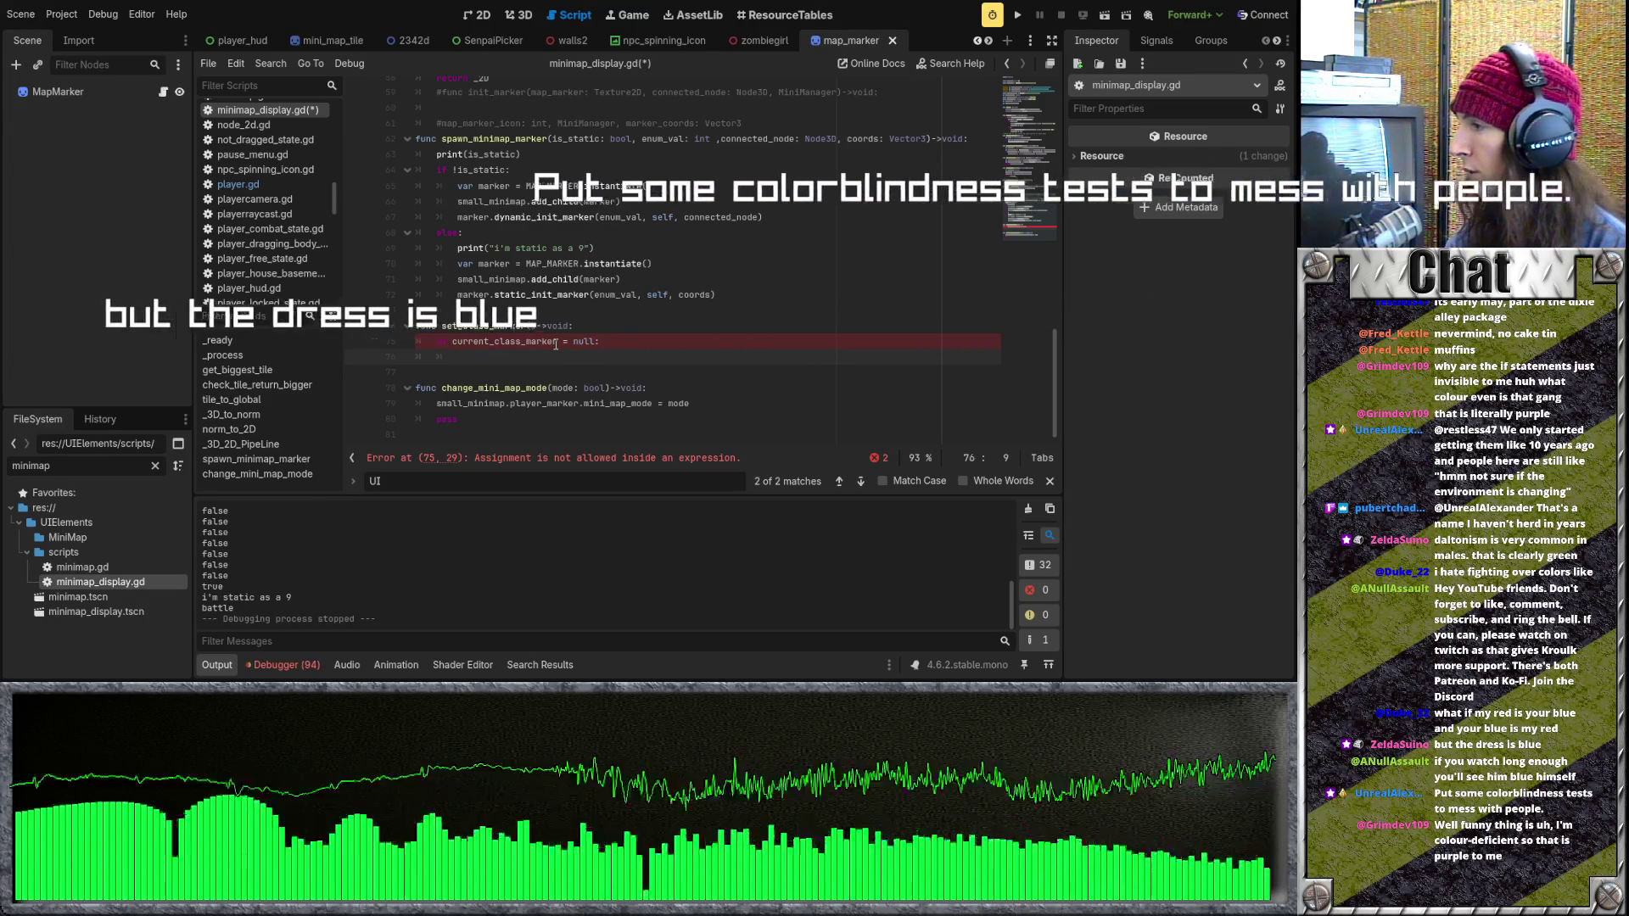
pyautogui.click(538, 342)
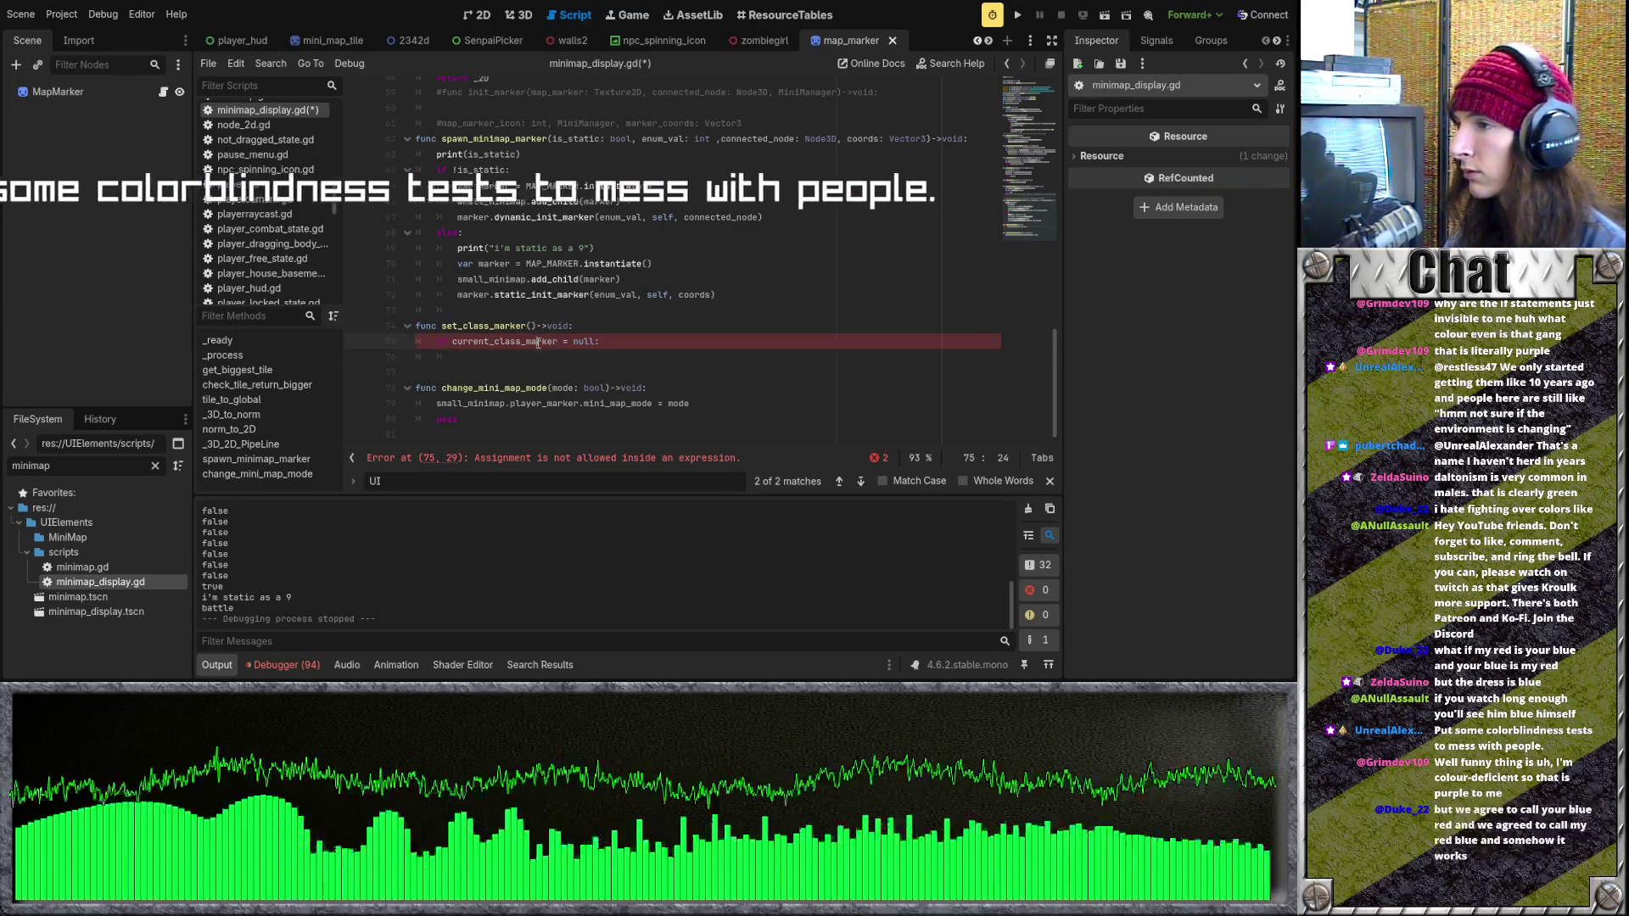
pyautogui.click(536, 359)
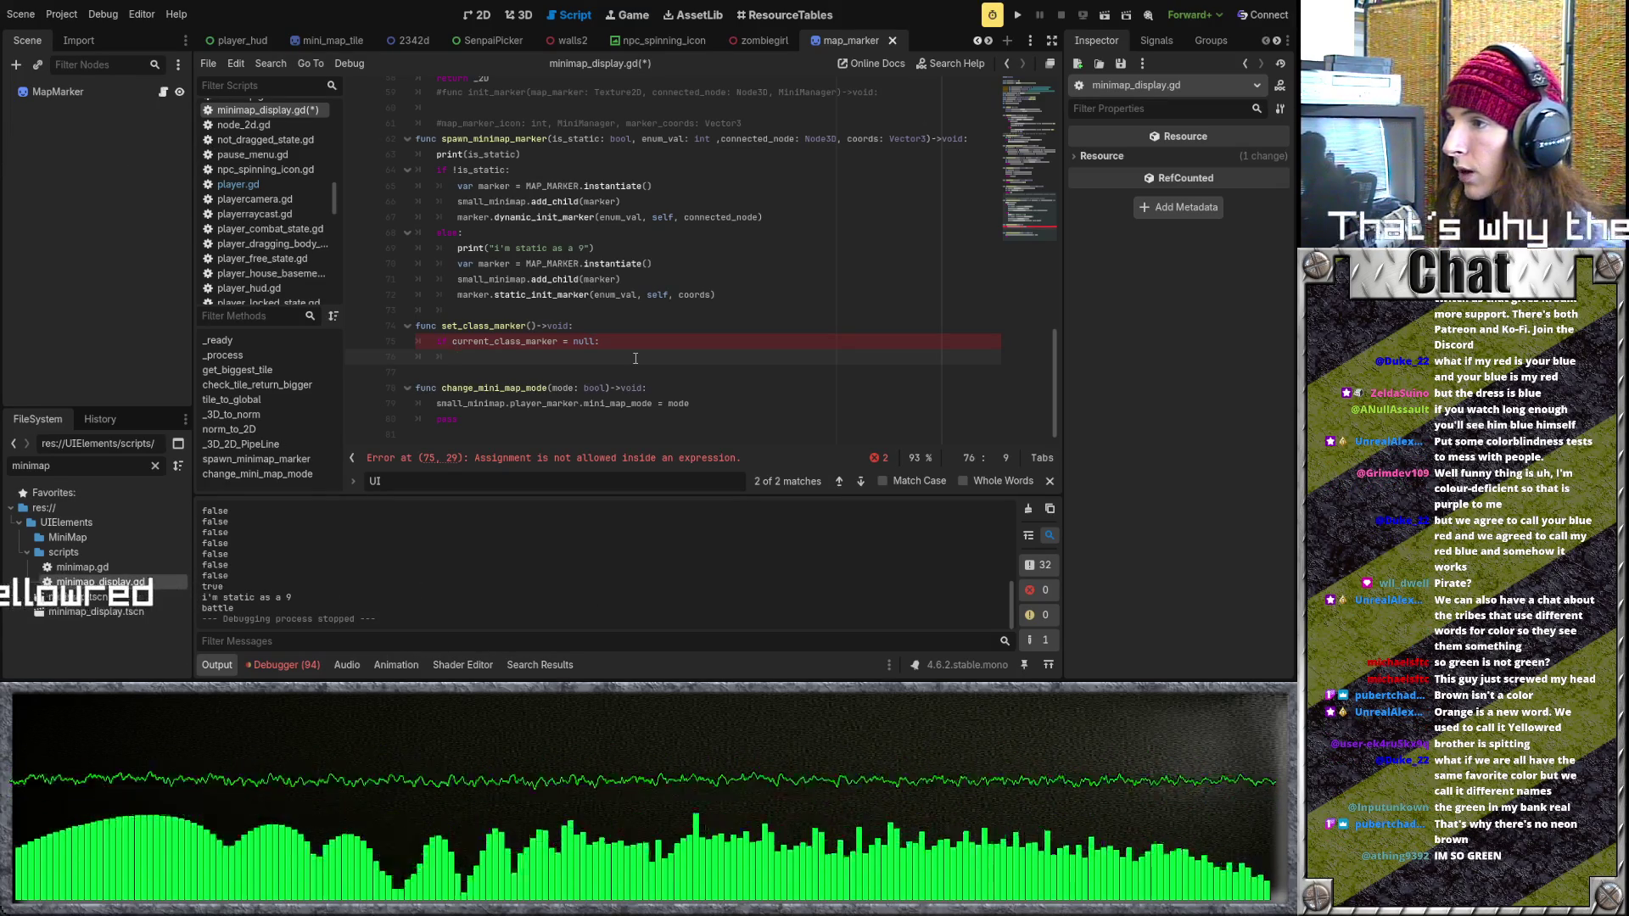
pyautogui.click(537, 326)
# Give set_class_marker a marker parameter and assign current_class_marker = marker under the null check.
pyautogui.write('marker')
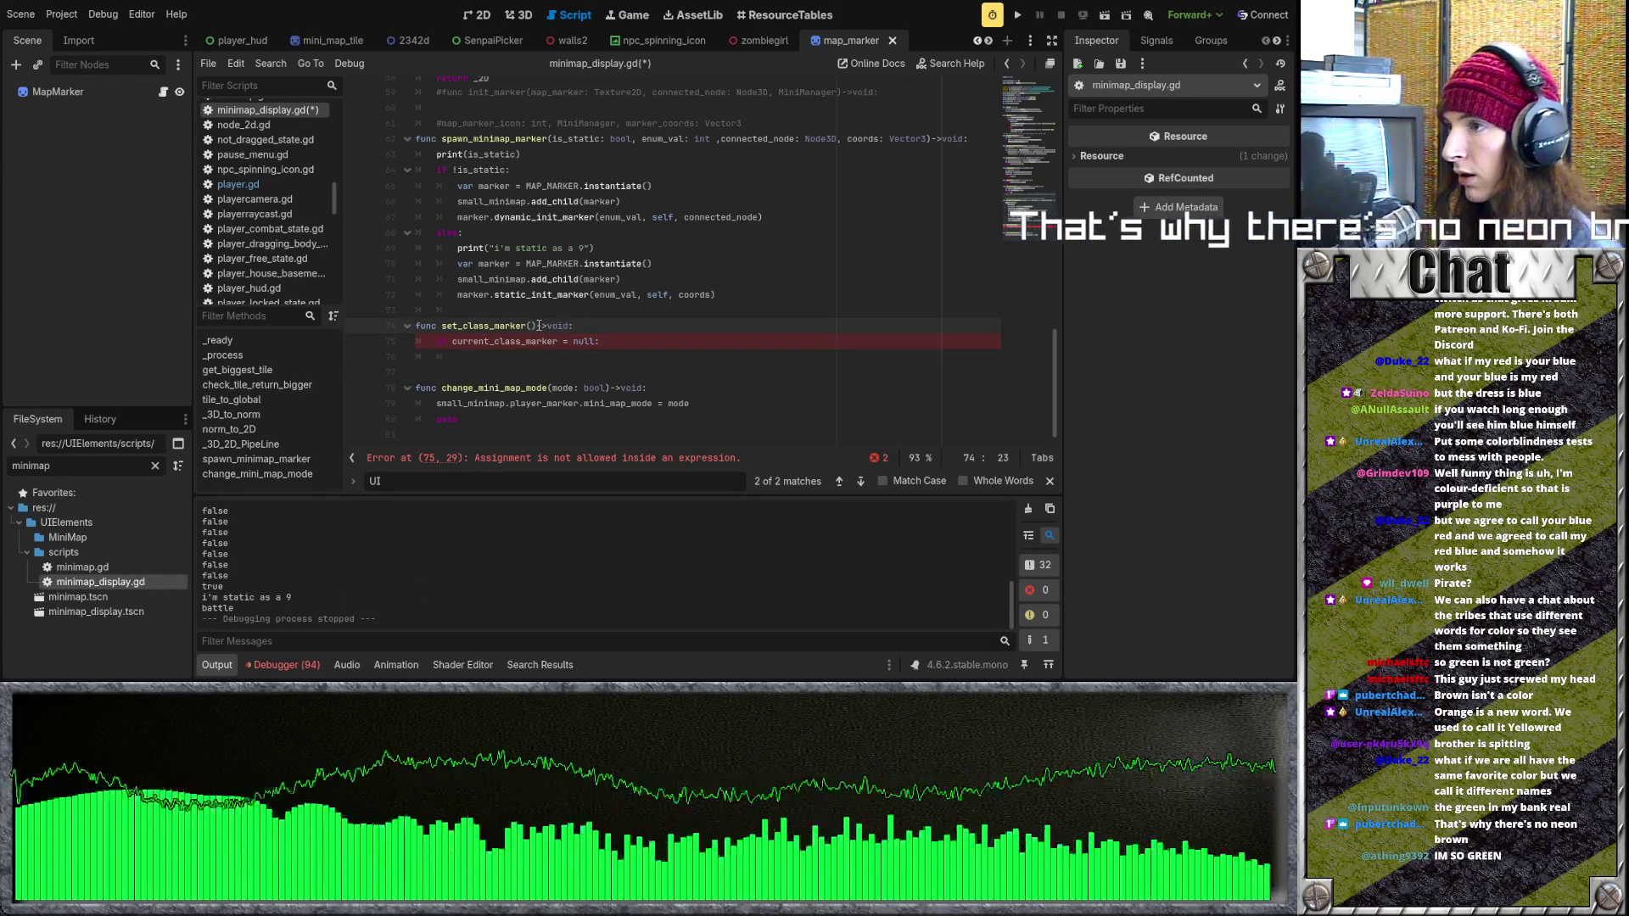
pyautogui.click(559, 356)
pyautogui.write('curre')
pyautogui.press('Return')
pyautogui.write('= marker')
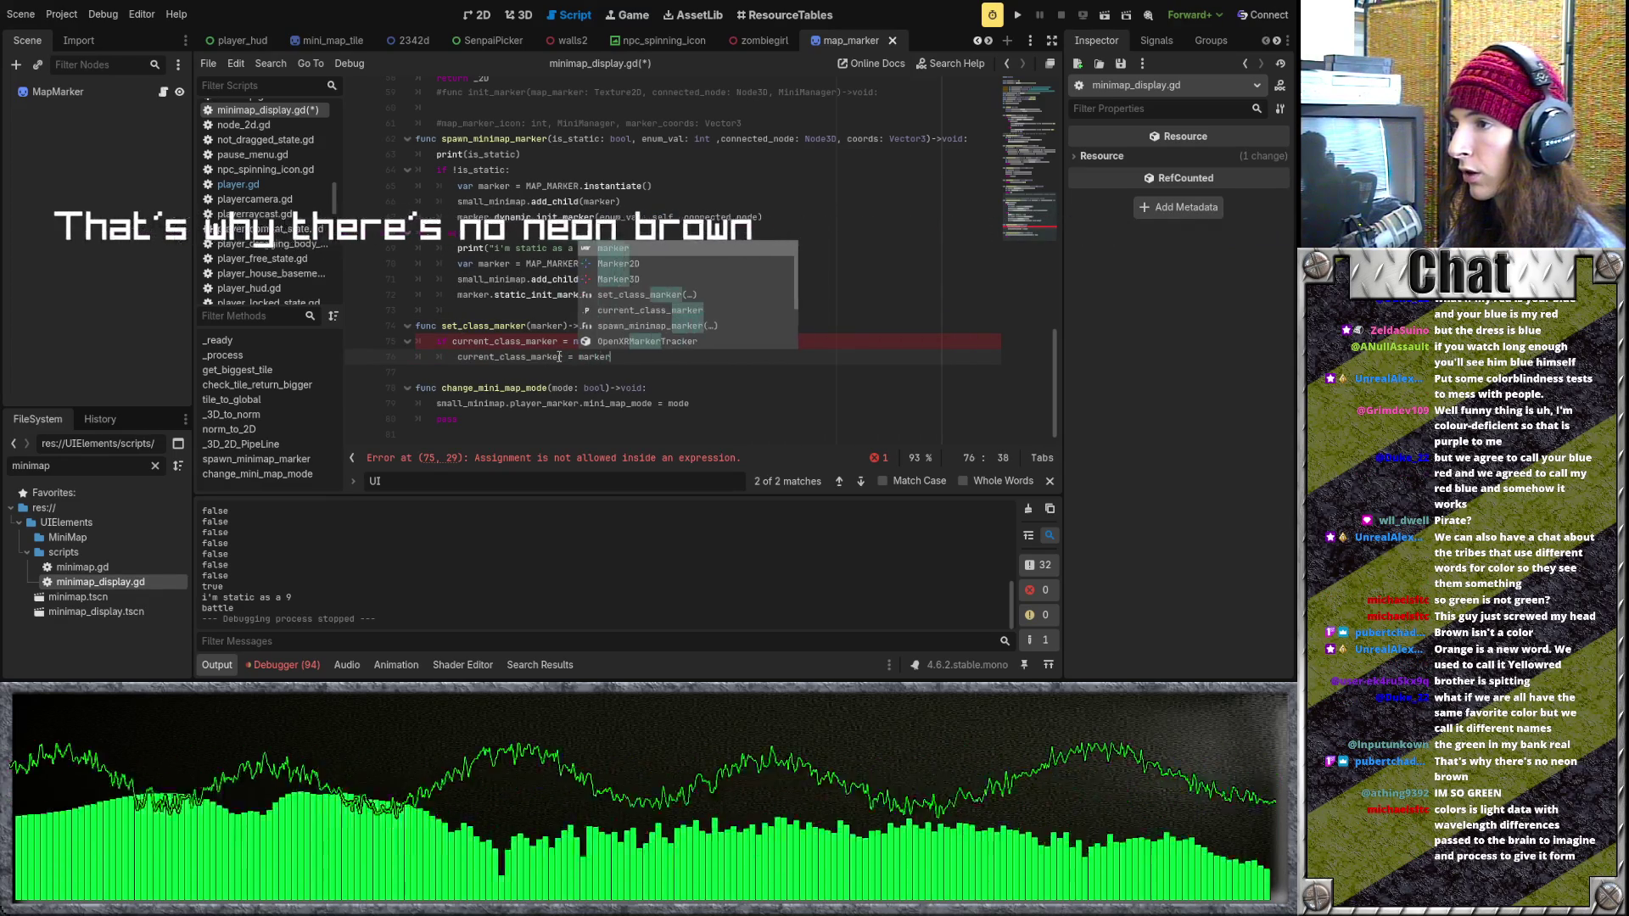
pyautogui.press('Return')
pyautogui.press('Return')
# Add an else branch that starts with current_class_marker for freeing the old marker.
pyautogui.write('else:')
pyautogui.press('Return')
pyautogui.write('cu')
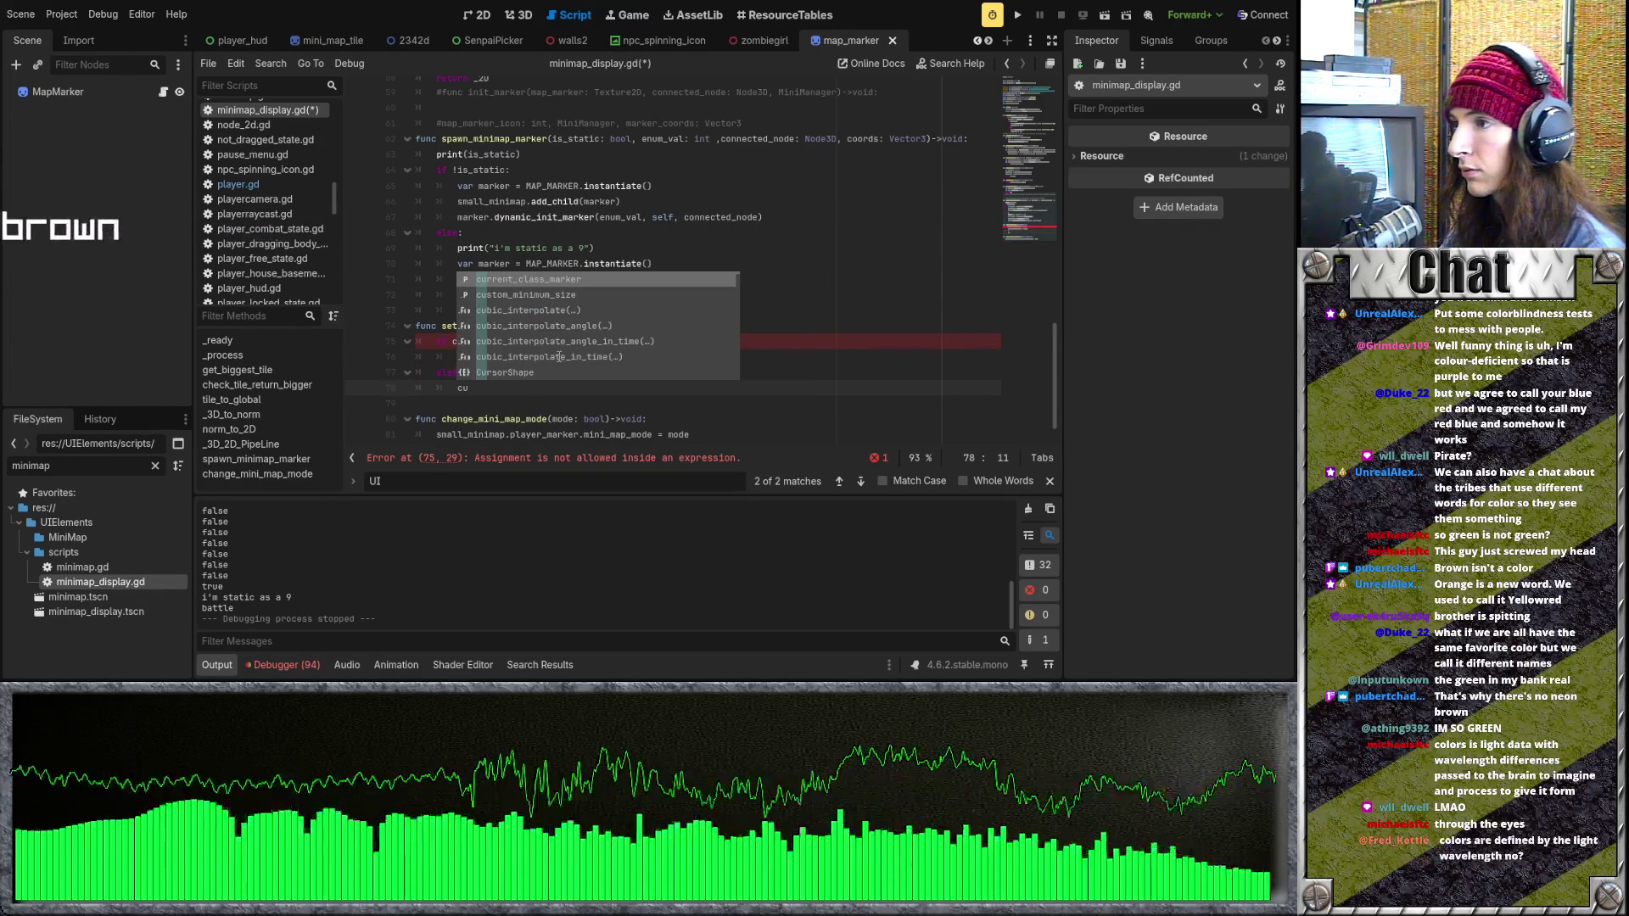
pyautogui.press('Return')
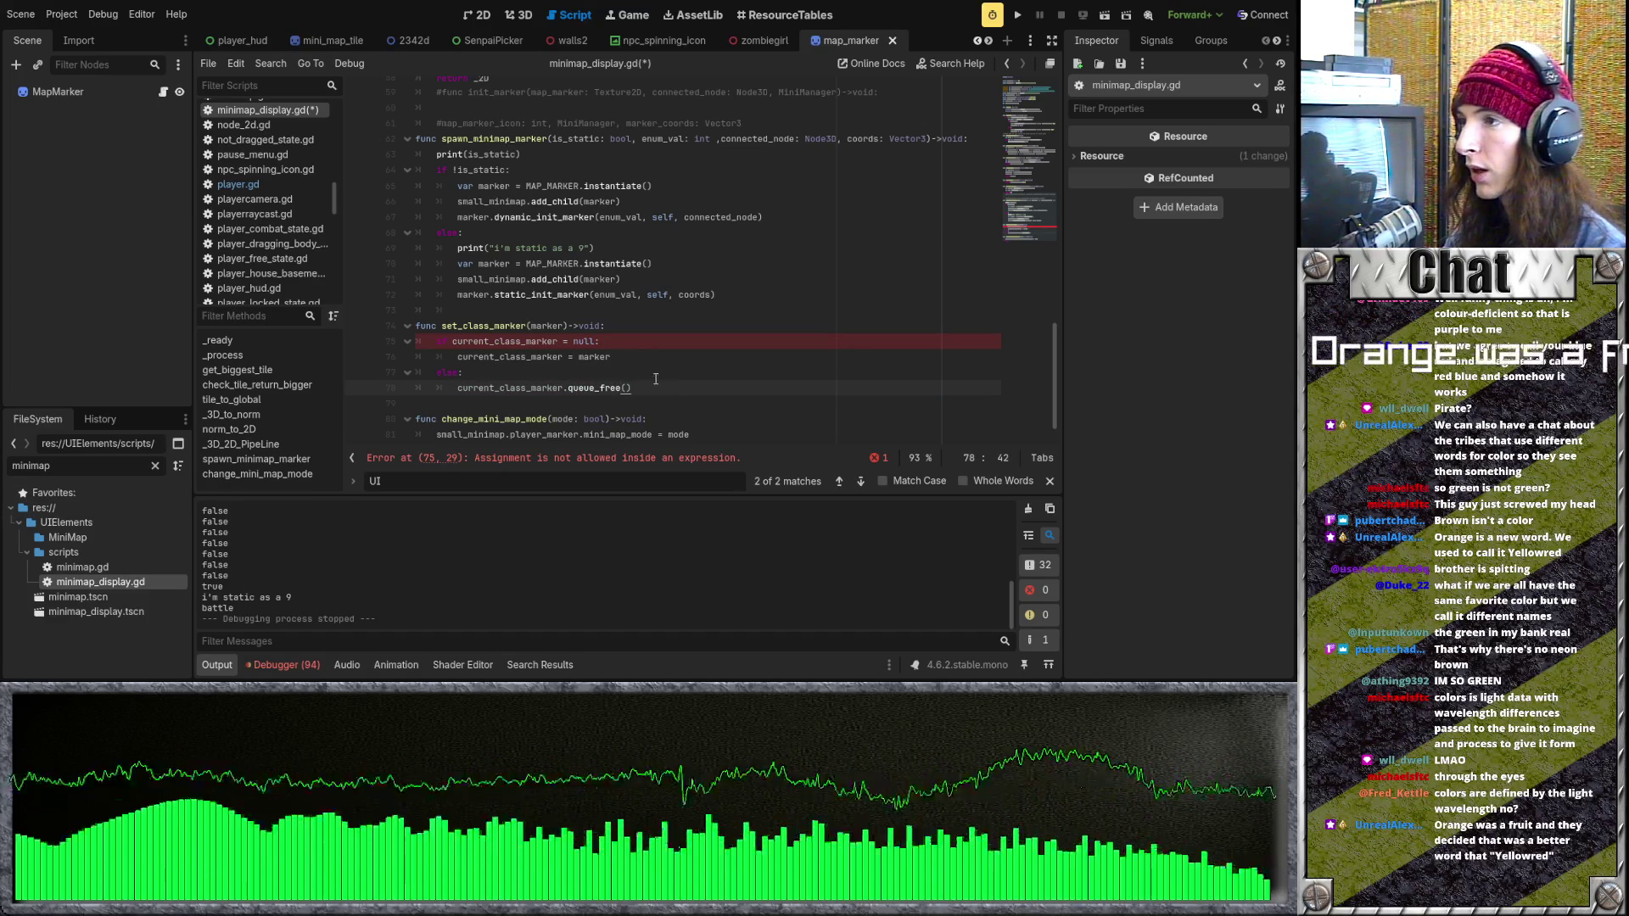
pyautogui.click(162, 93)
# Append func delete_marker() to map_marker.gd with a queue_free() body.
pyautogui.scroll(-9, 611, 371)
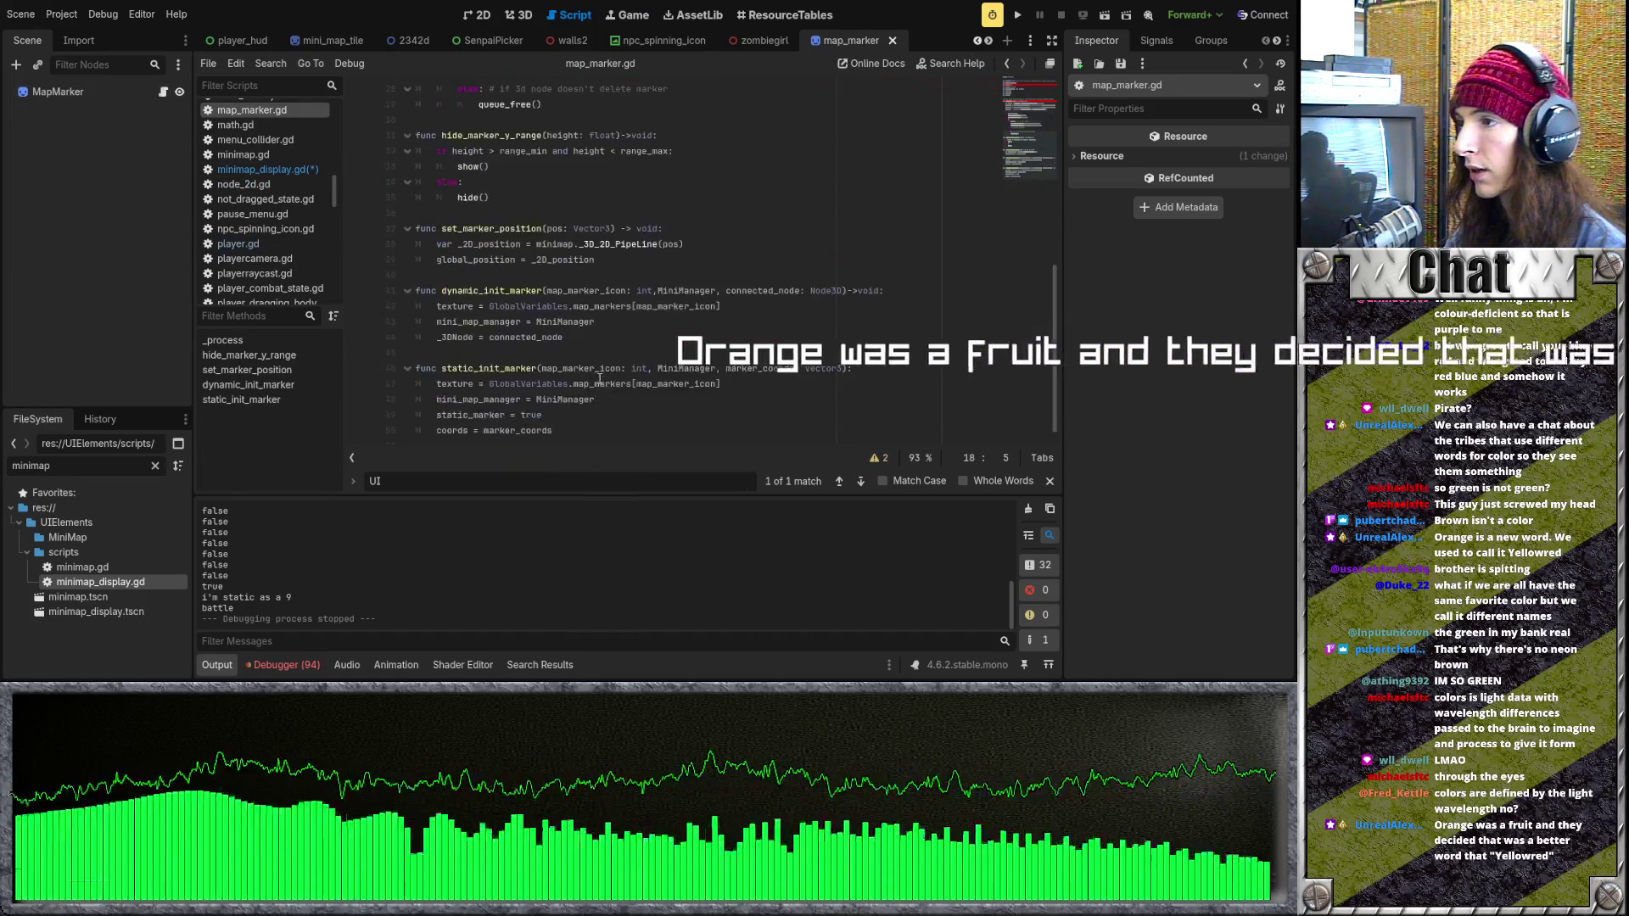
pyautogui.scroll(2, 610, 372)
pyautogui.scroll(-2, 610, 371)
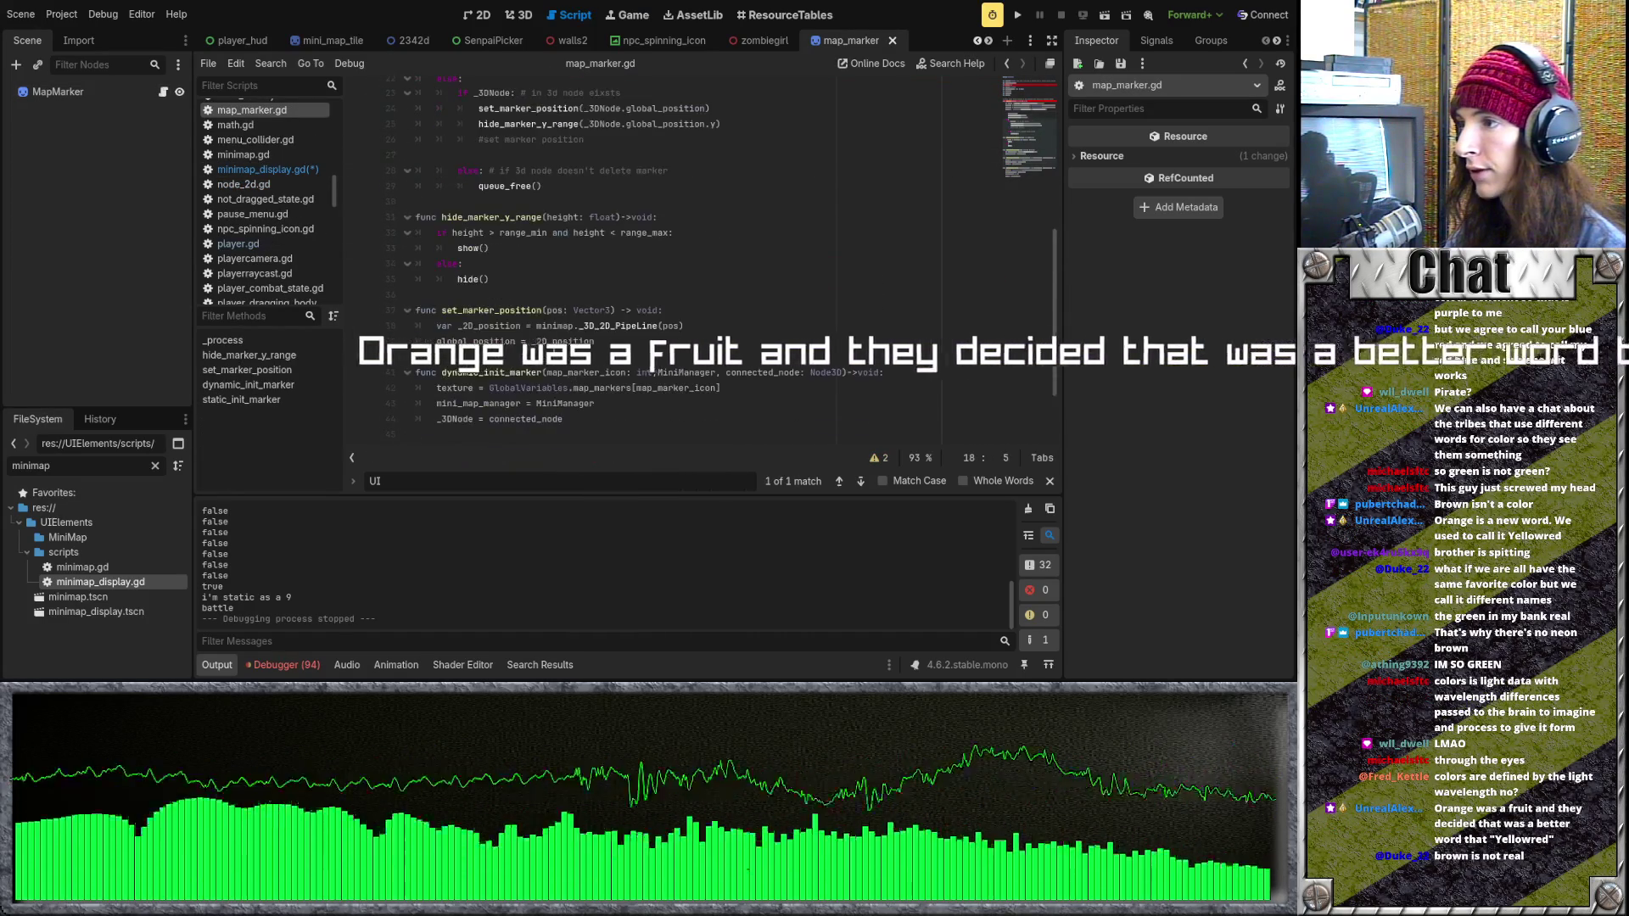
pyautogui.click(639, 434)
pyautogui.press('Return')
pyautogui.write('f')
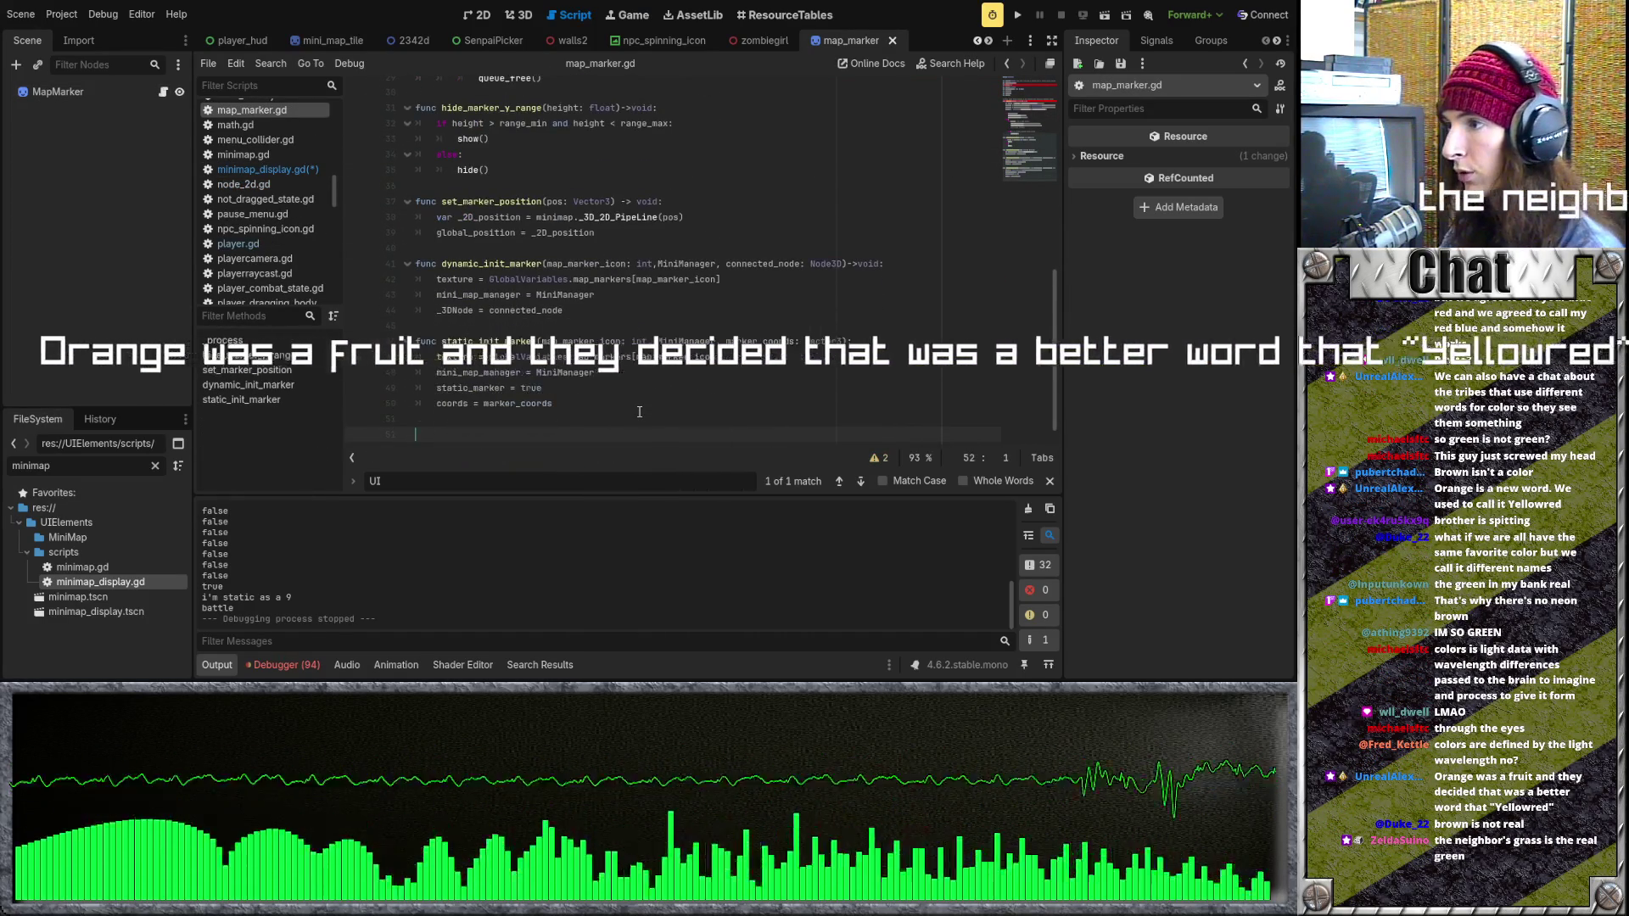
pyautogui.write('unc de')
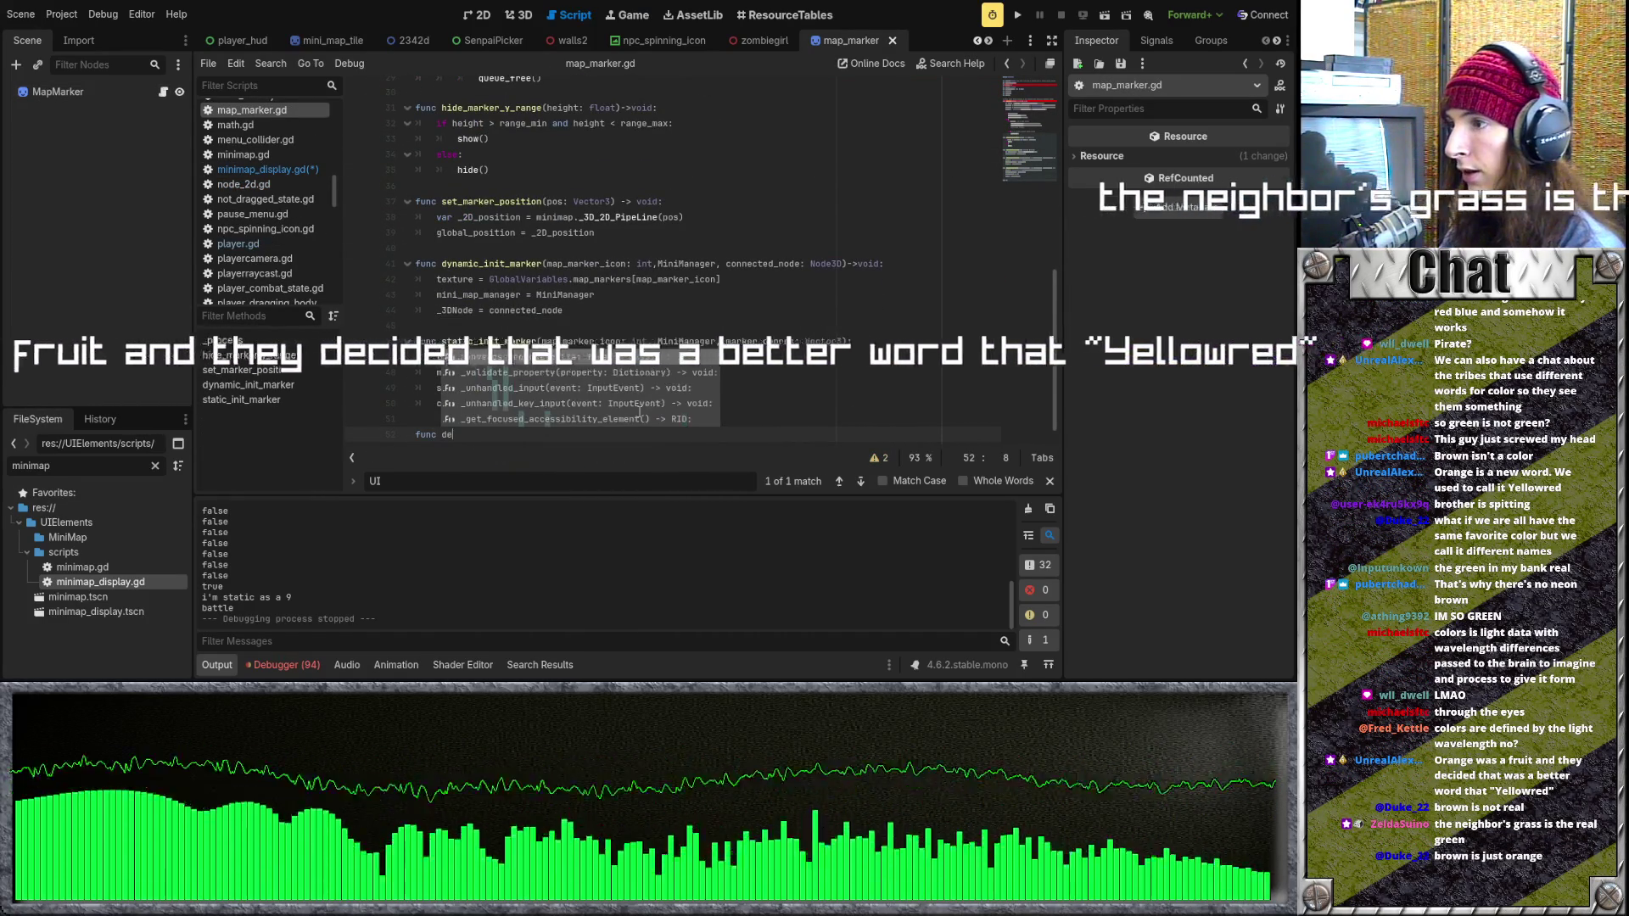
pyautogui.write('lete_marker')
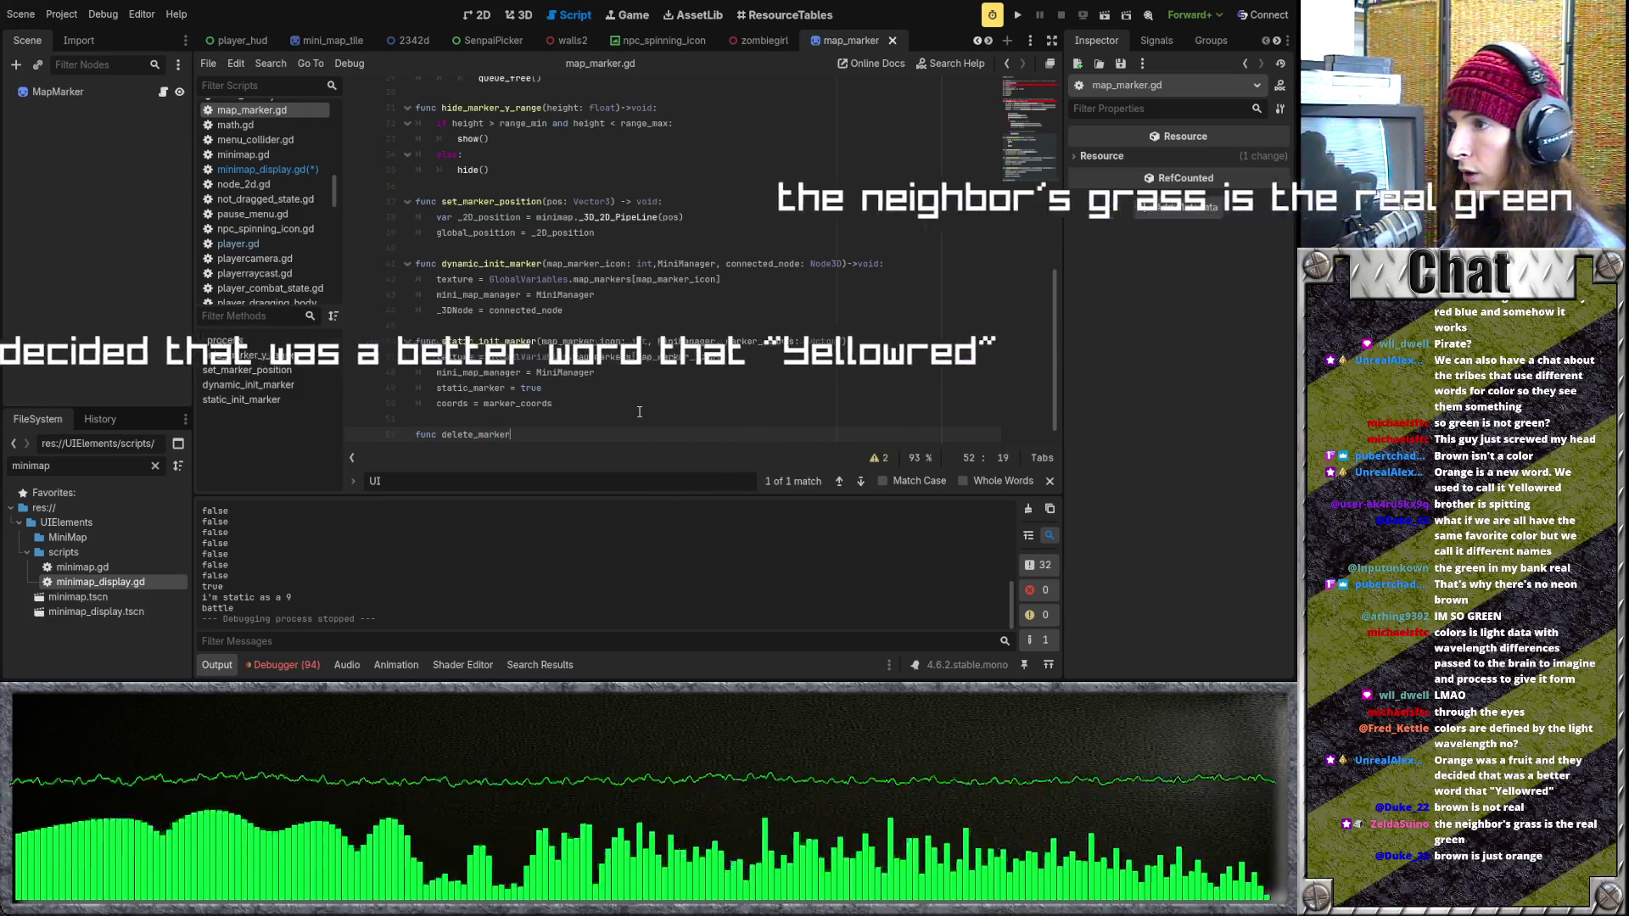
pyautogui.write('()-')
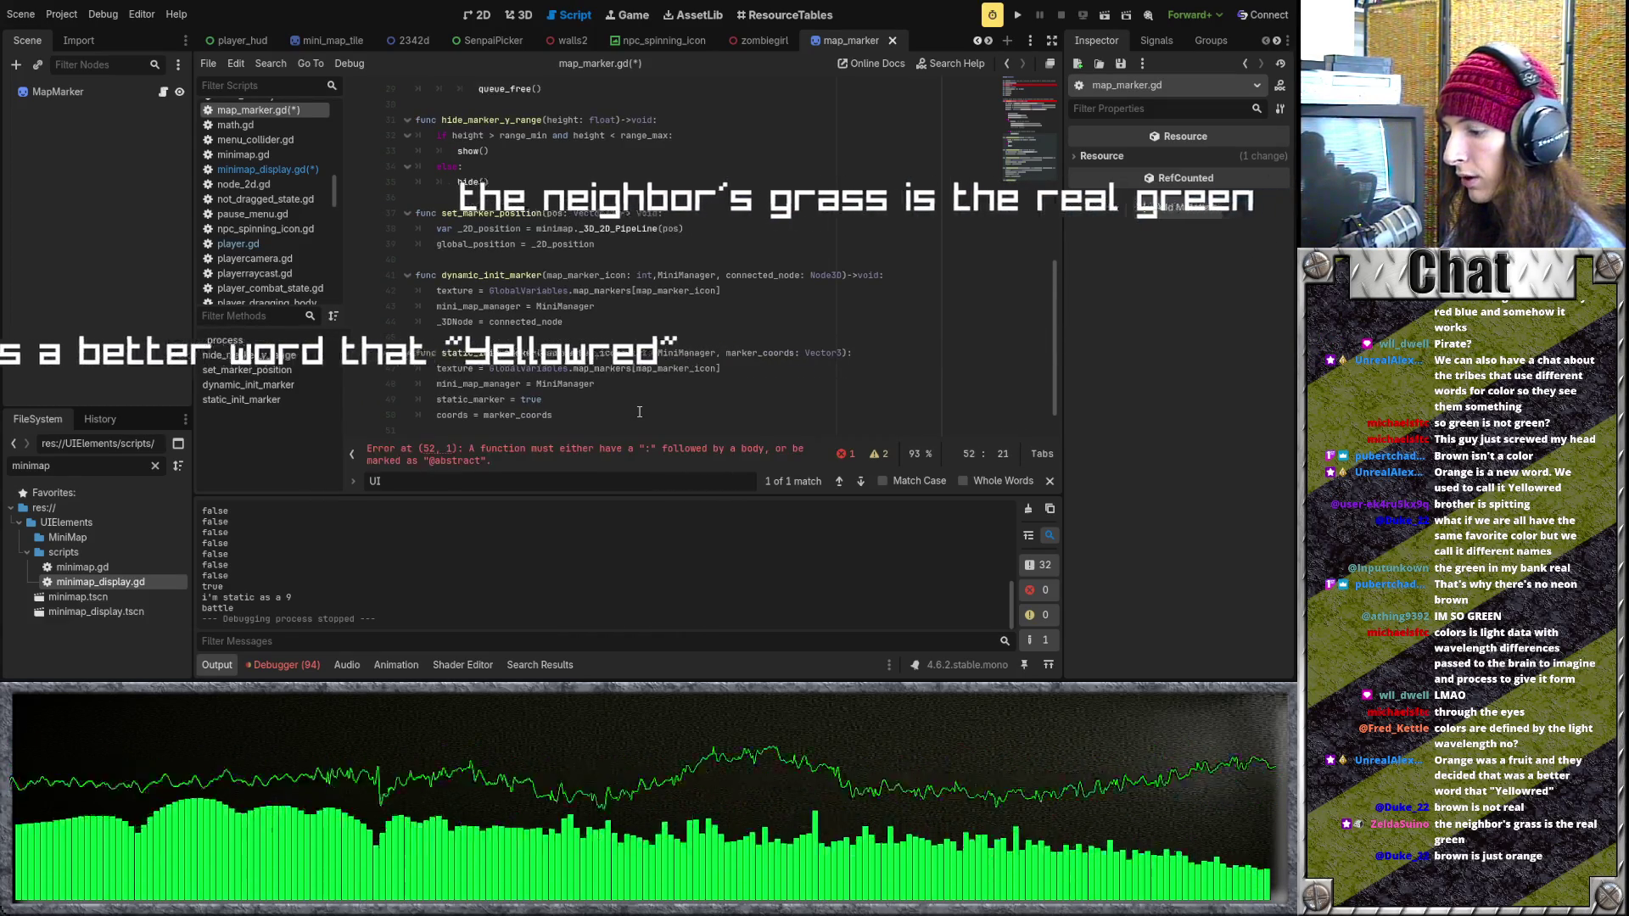
pyautogui.write('>:')
pyautogui.press('Return')
pyautogui.write('queuefree')
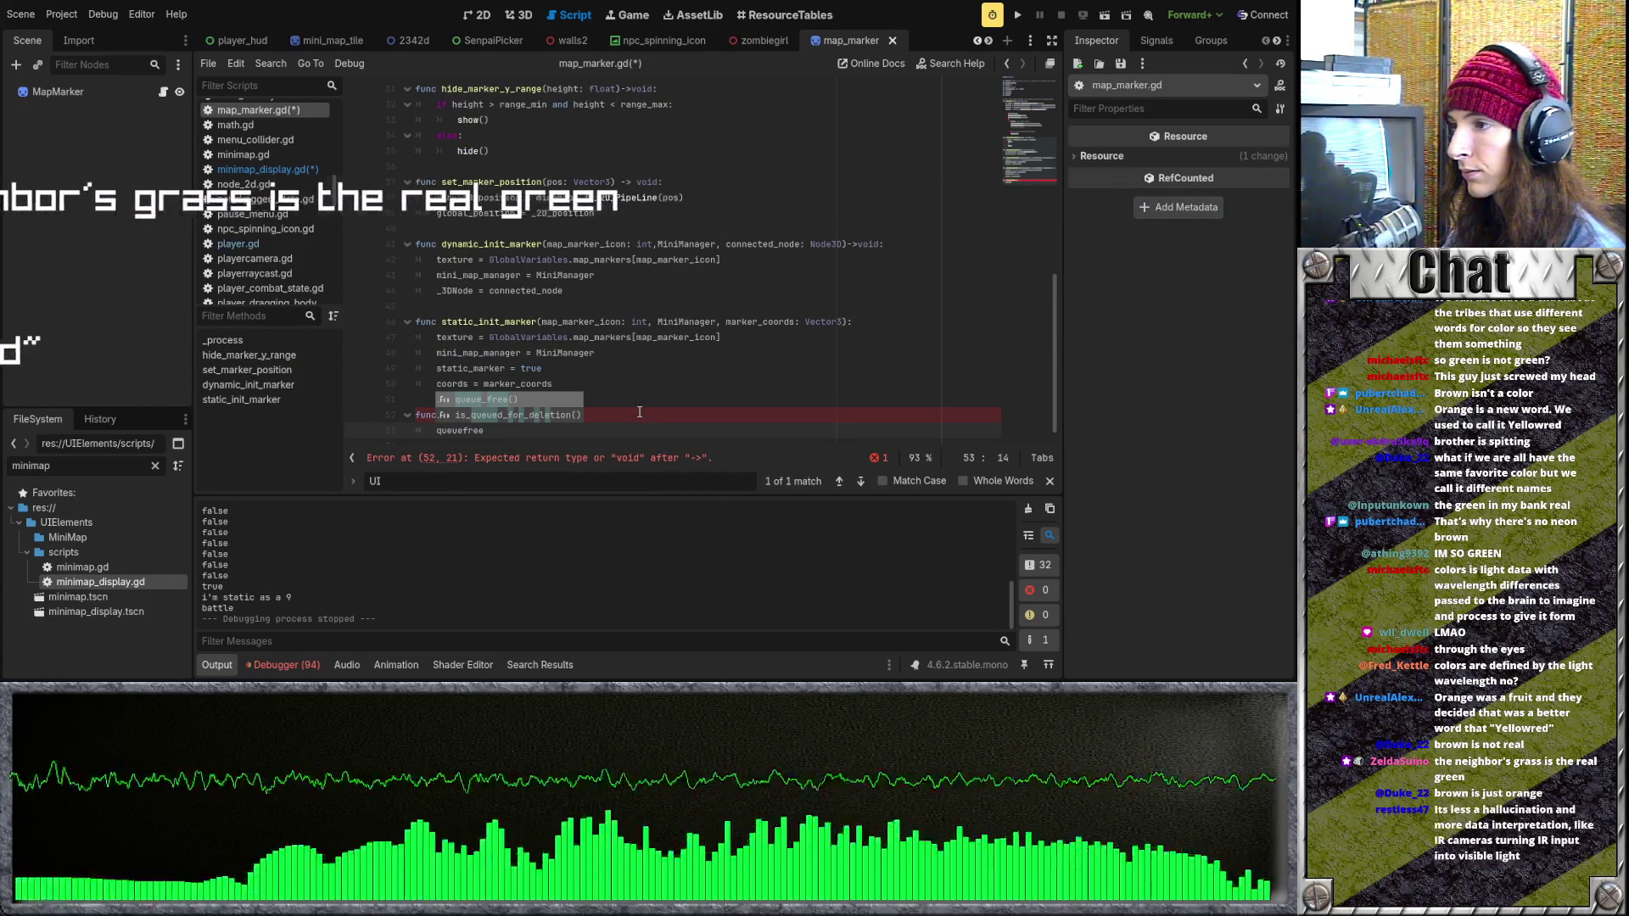
pyautogui.press('Return')
# Set delete_marker's return type to void, save map_marker.gd, and reopen minimap_display.gd.
pyautogui.click(538, 415)
pyautogui.press('BackSpace')
pyautogui.write('v')
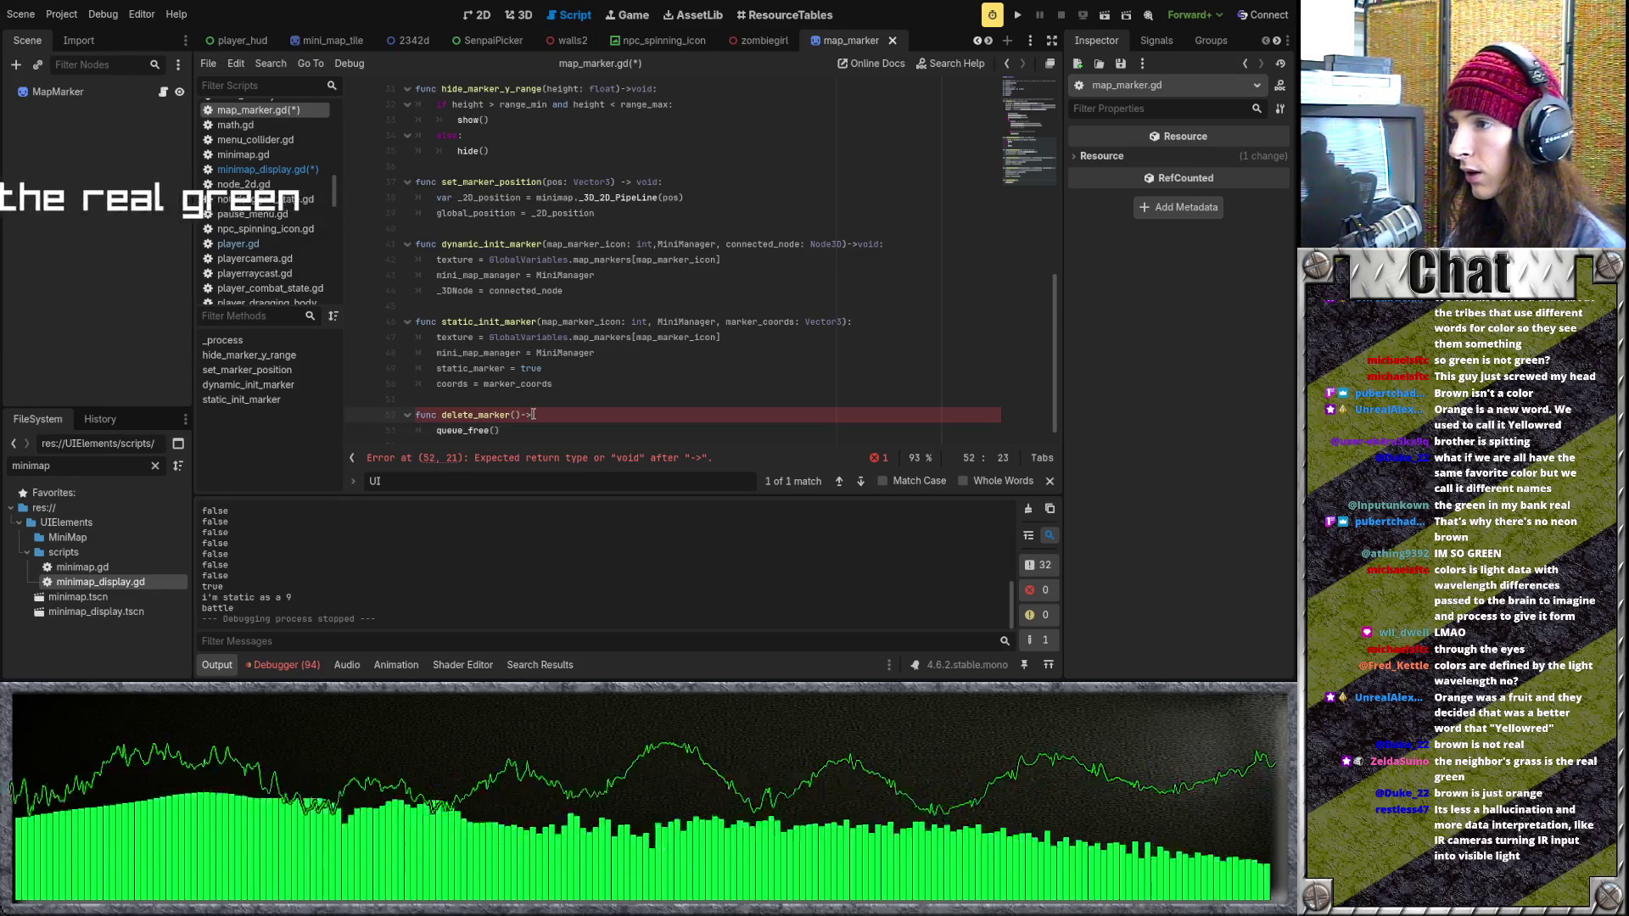
pyautogui.write('oid:')
pyautogui.hotkey('ctrl', 's')
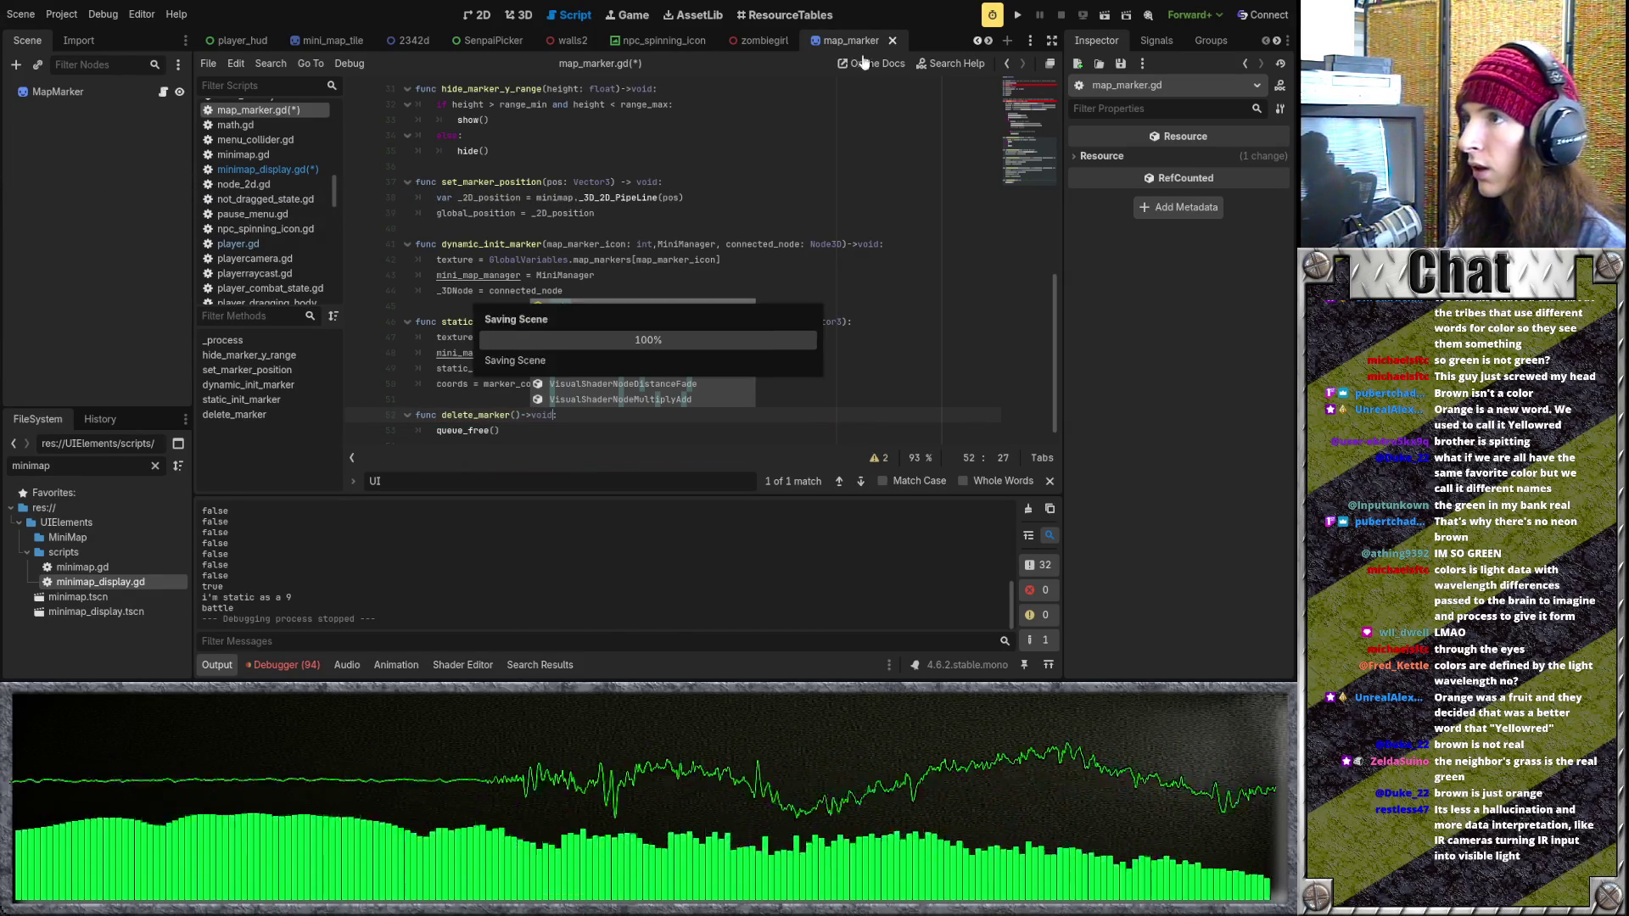
pyautogui.doubleClick(84, 582)
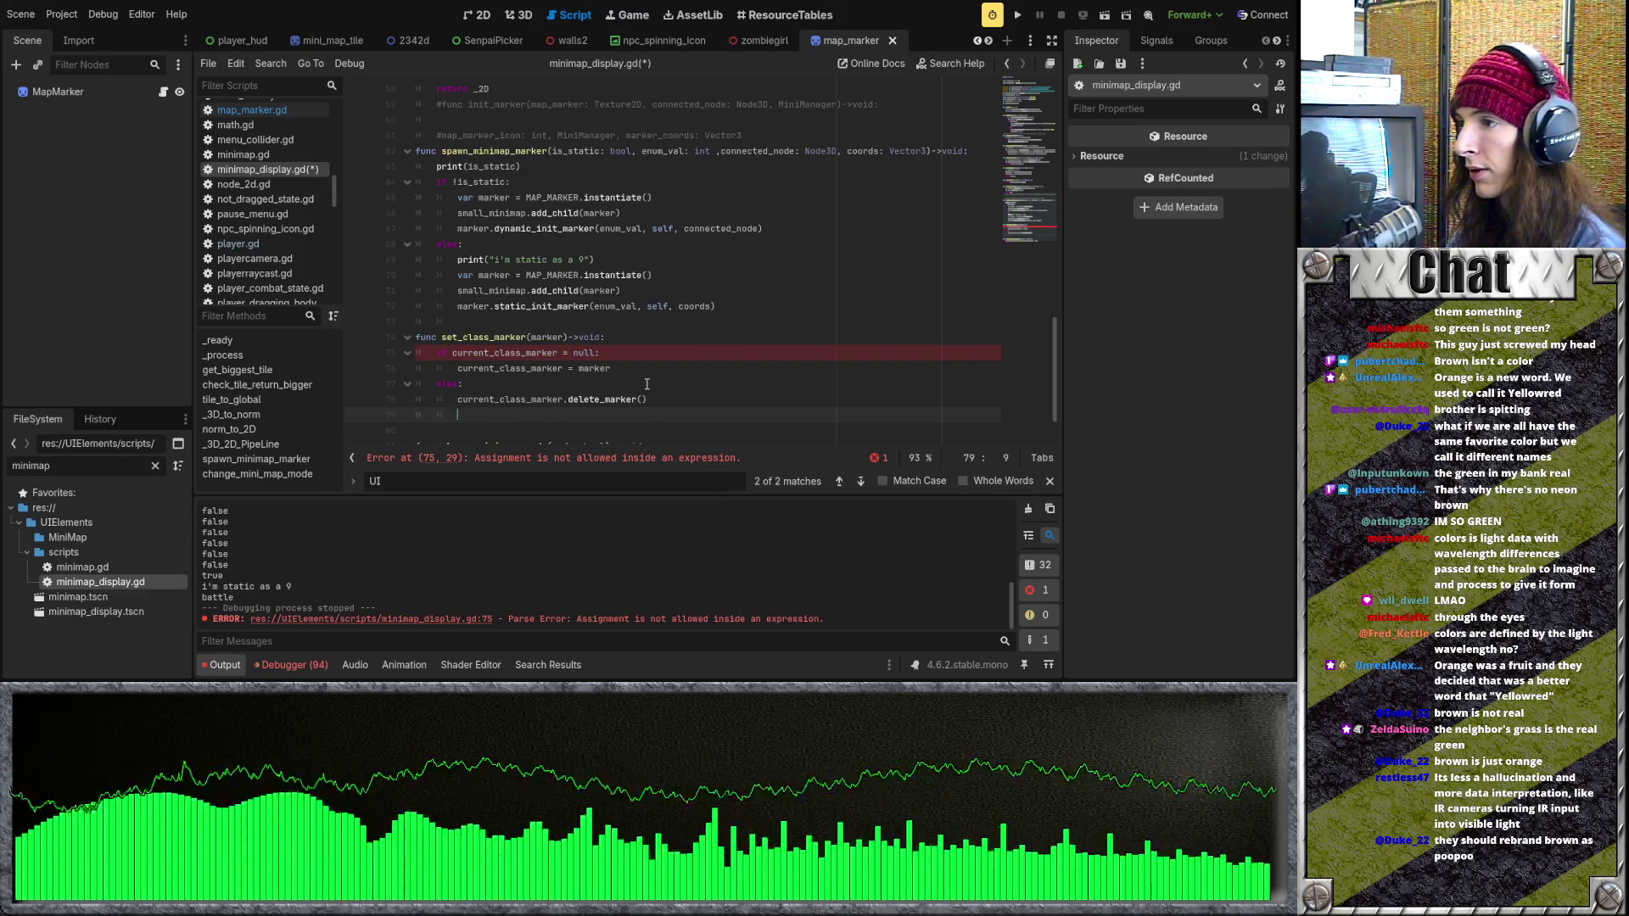
pyautogui.write('cur')
# Complete line 79 as current_class_marker = marker and change the null check's '=' to '=='.
pyautogui.press('Return')
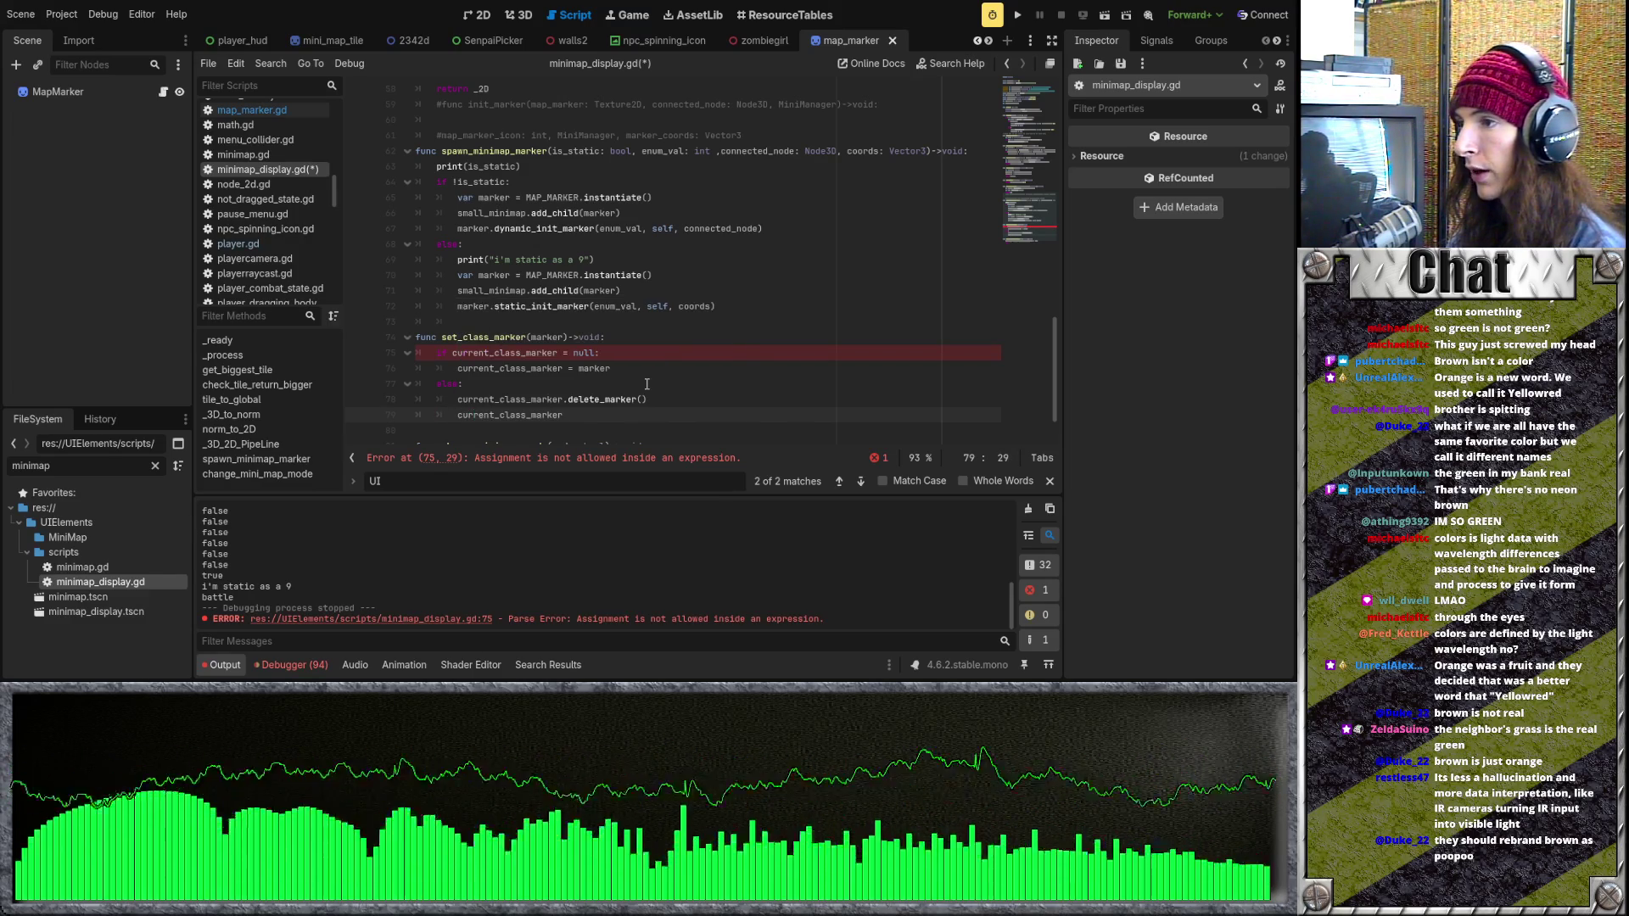
pyautogui.write('mar')
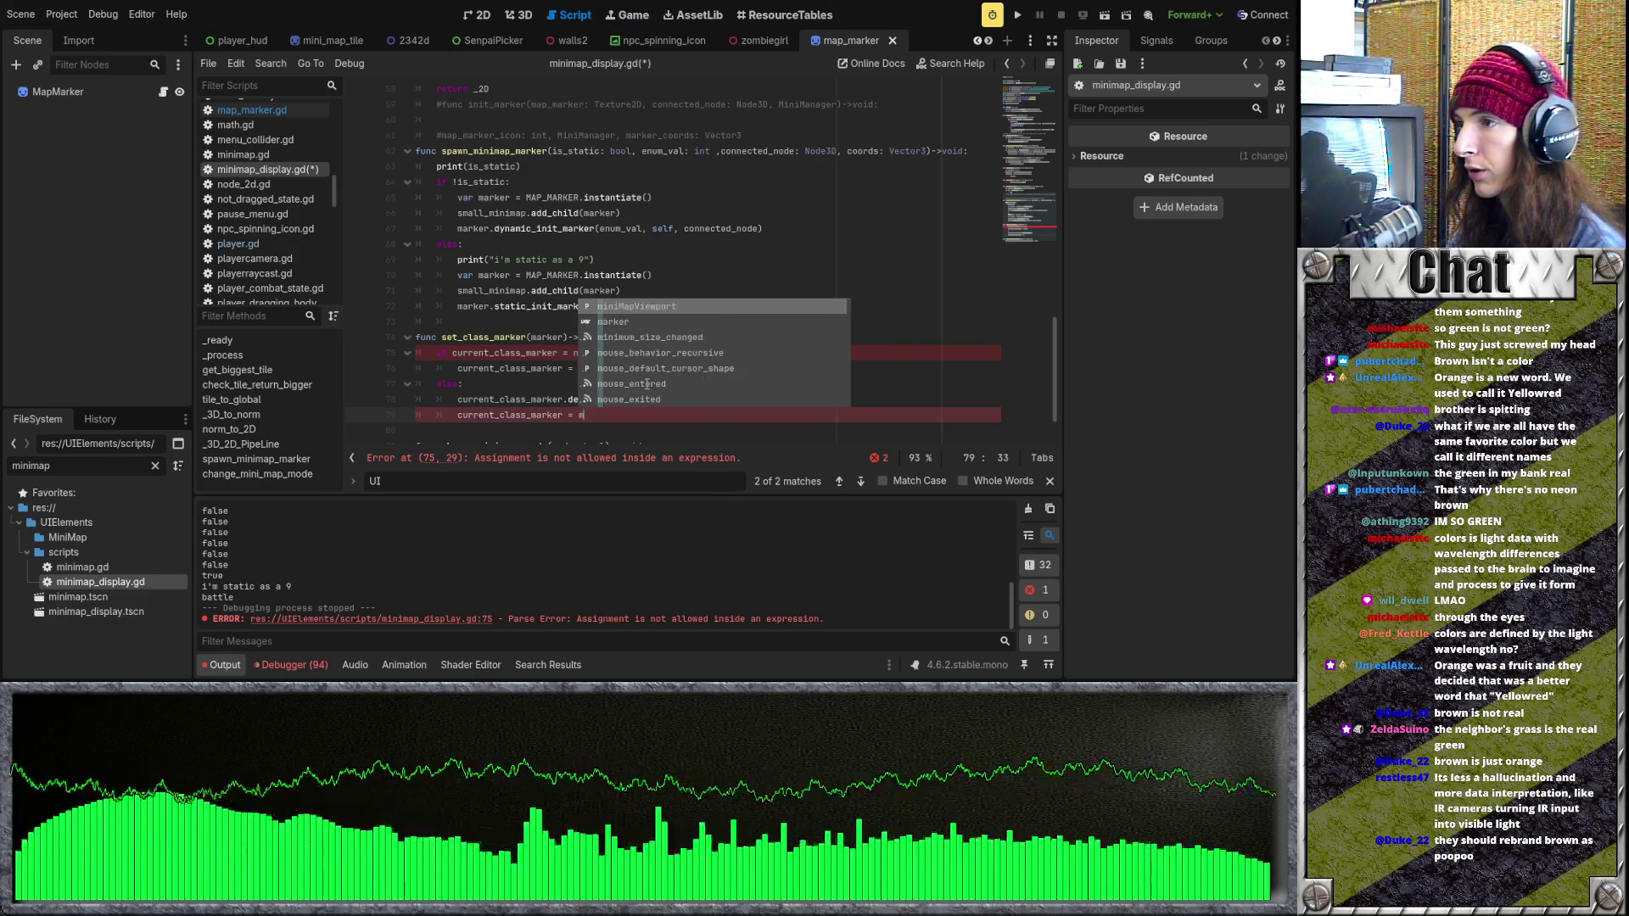
pyautogui.write('ker')
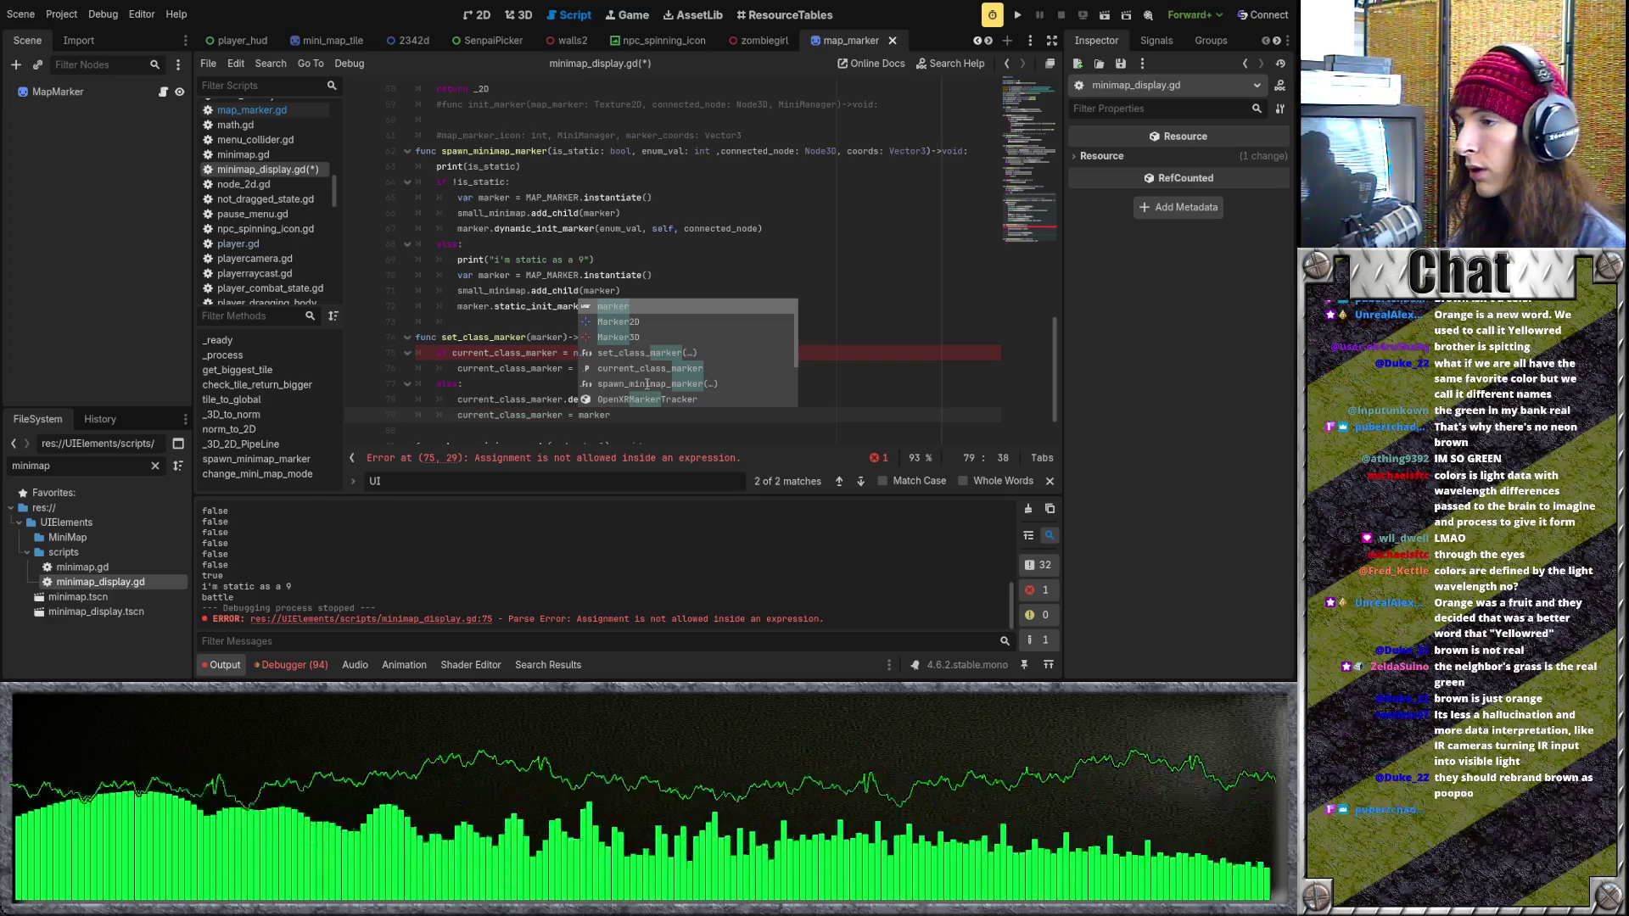
pyautogui.click(481, 395)
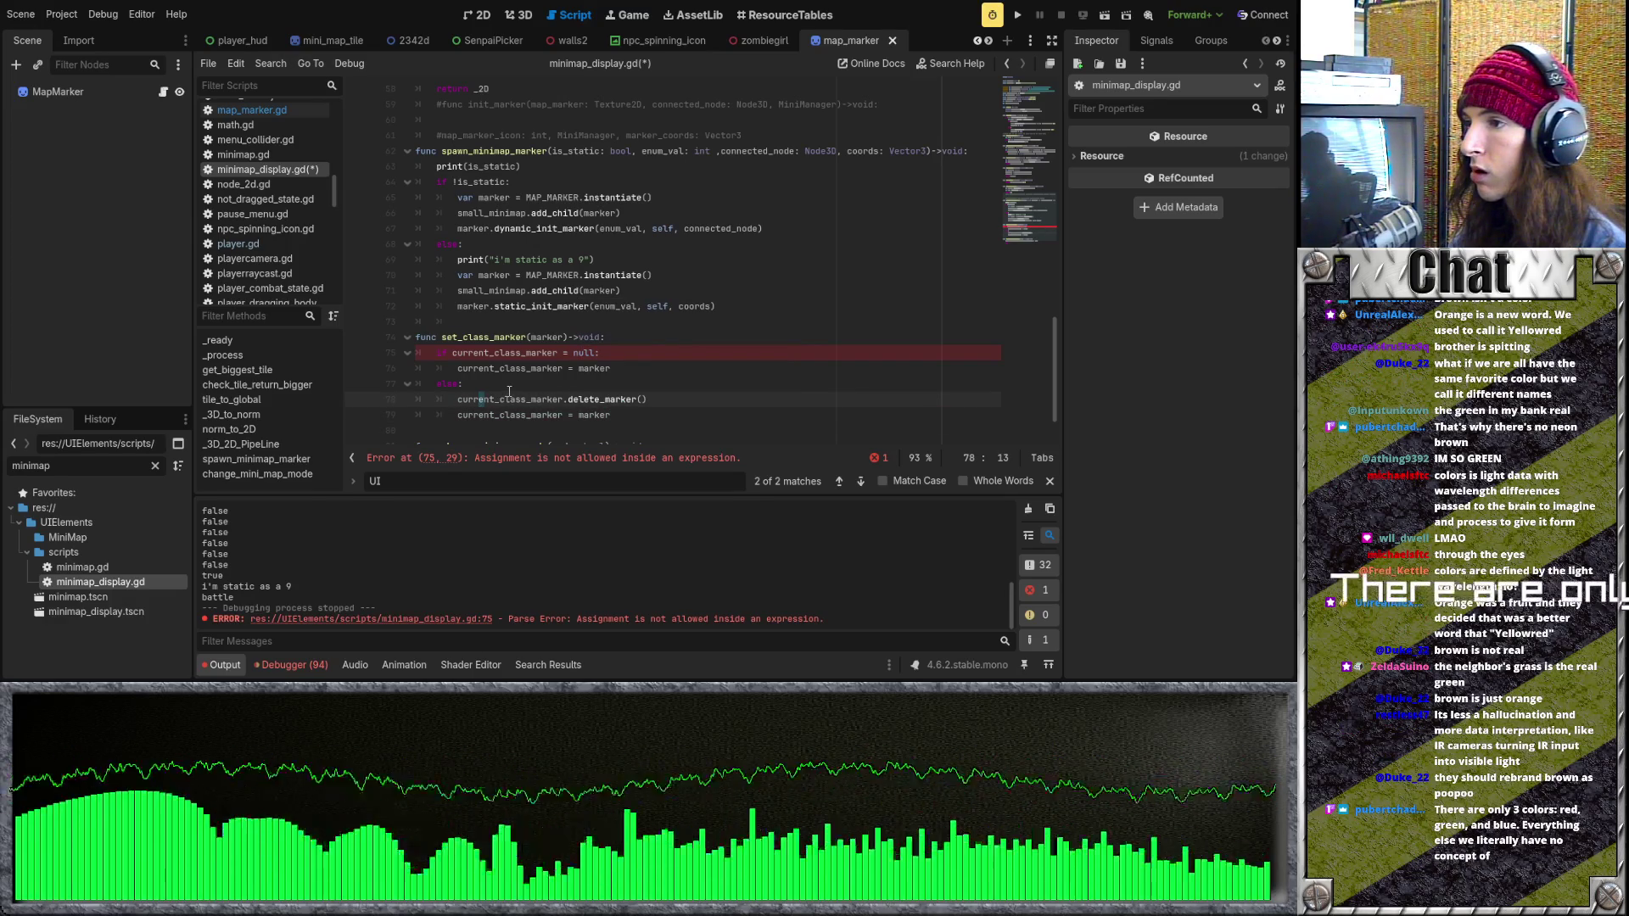
pyautogui.click(564, 353)
pyautogui.write('=')
pyautogui.click(642, 413)
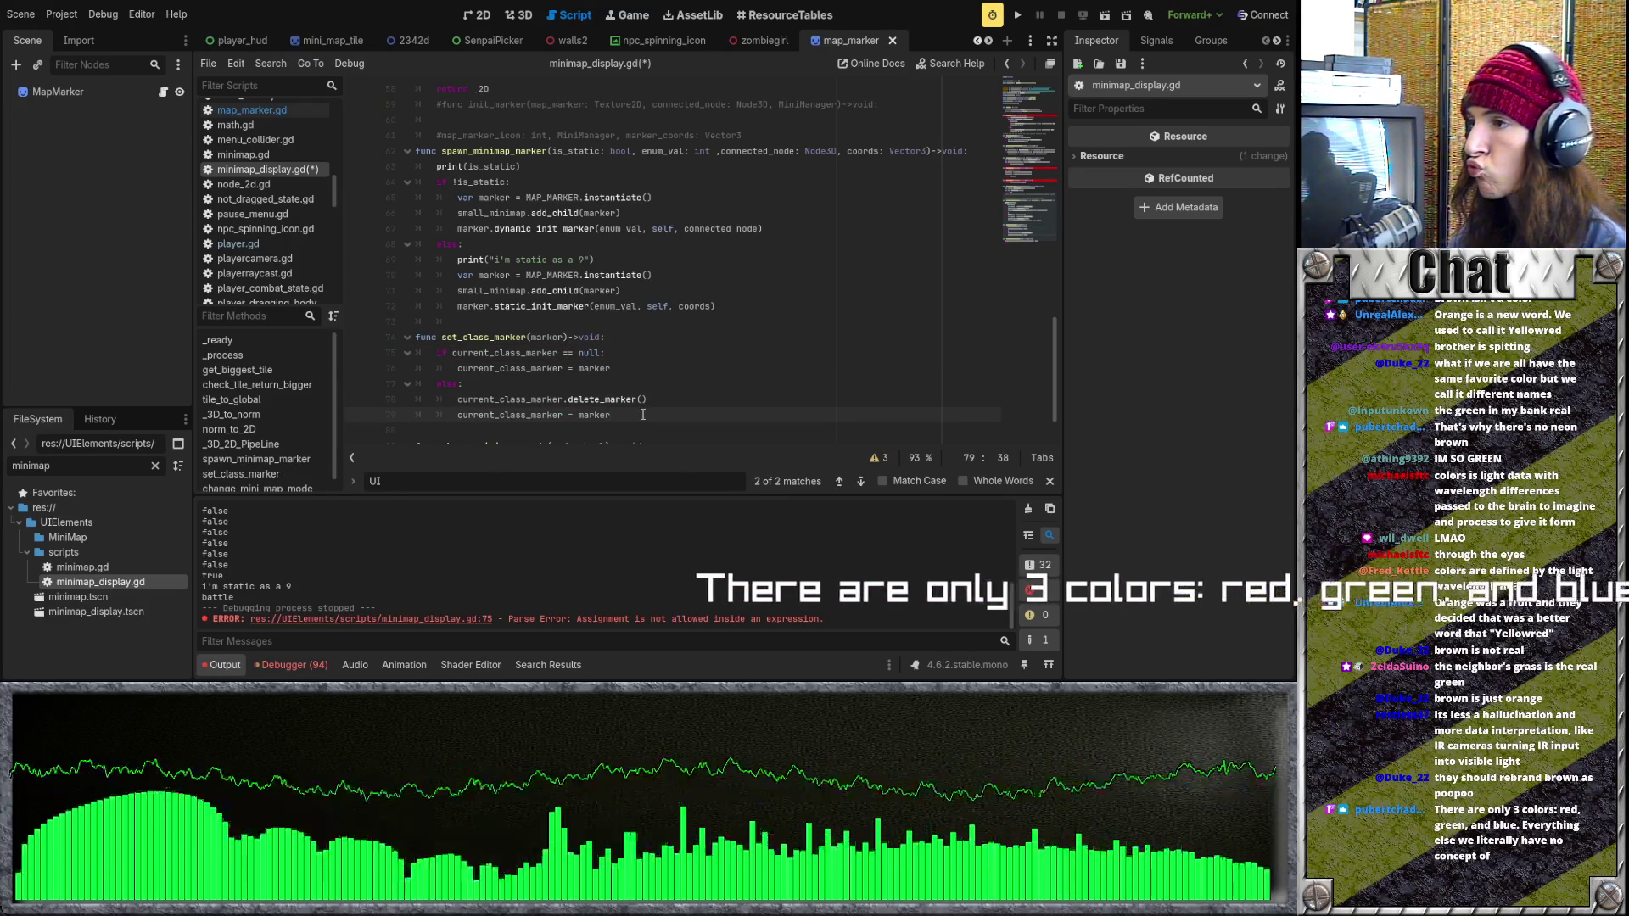
pyautogui.scroll(1, 678, 382)
pyautogui.click(754, 347)
# Add 'if enum_val = GlobalVariables.map_marker_icon.classroom' below the static init call.
pyautogui.press('Return')
pyautogui.write('if')
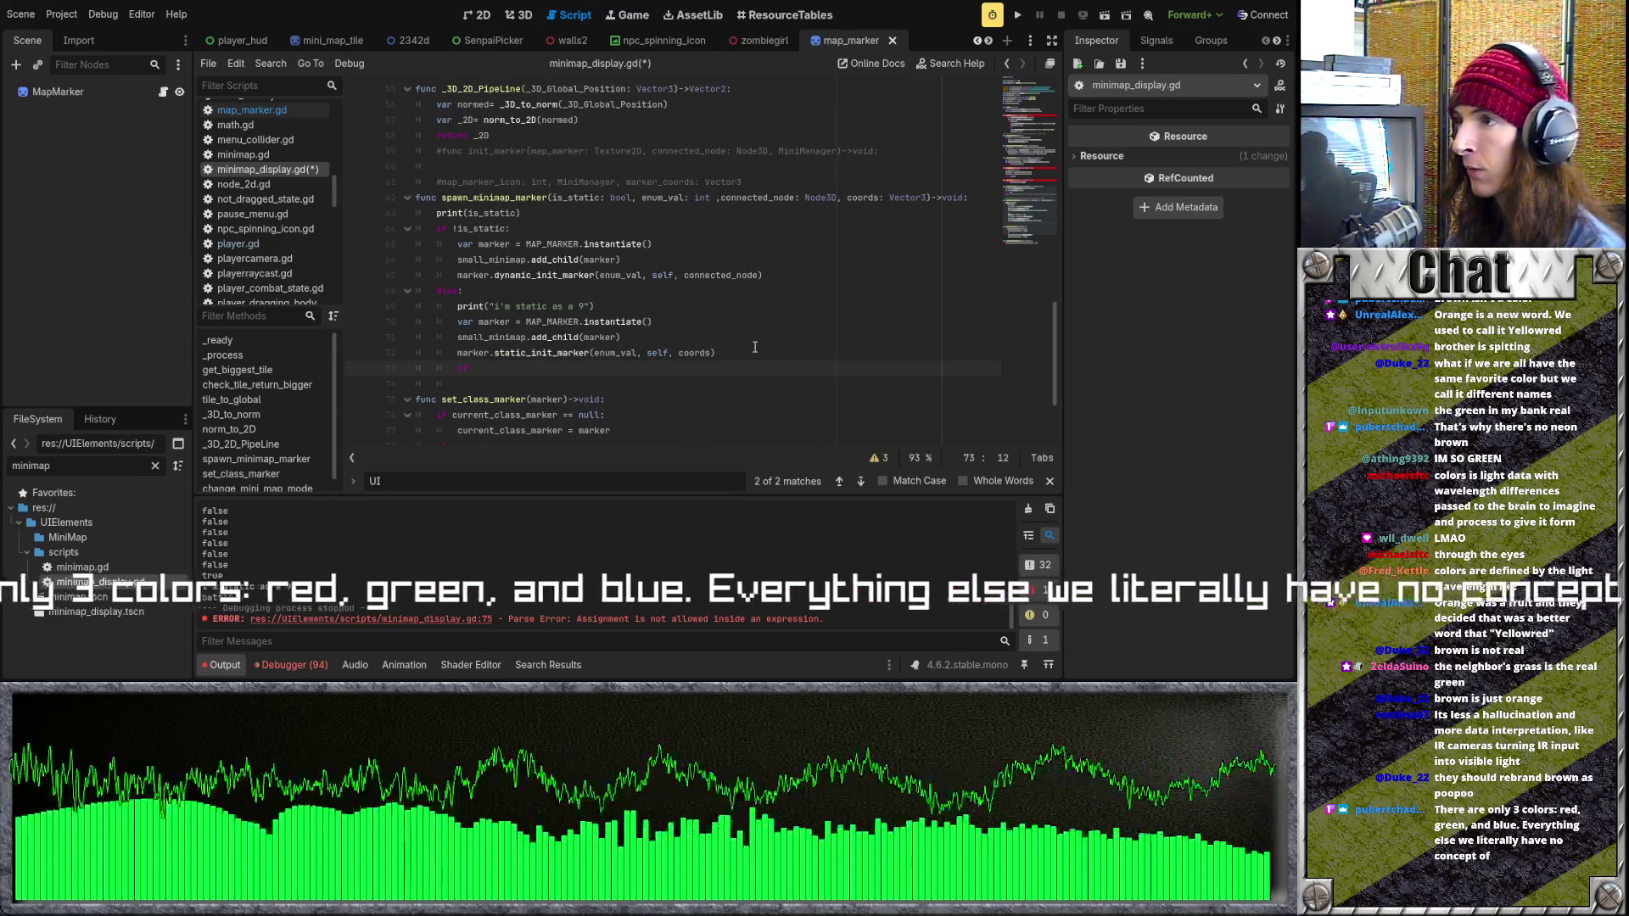
pyautogui.write(' enum_val = GlobalVariables.')
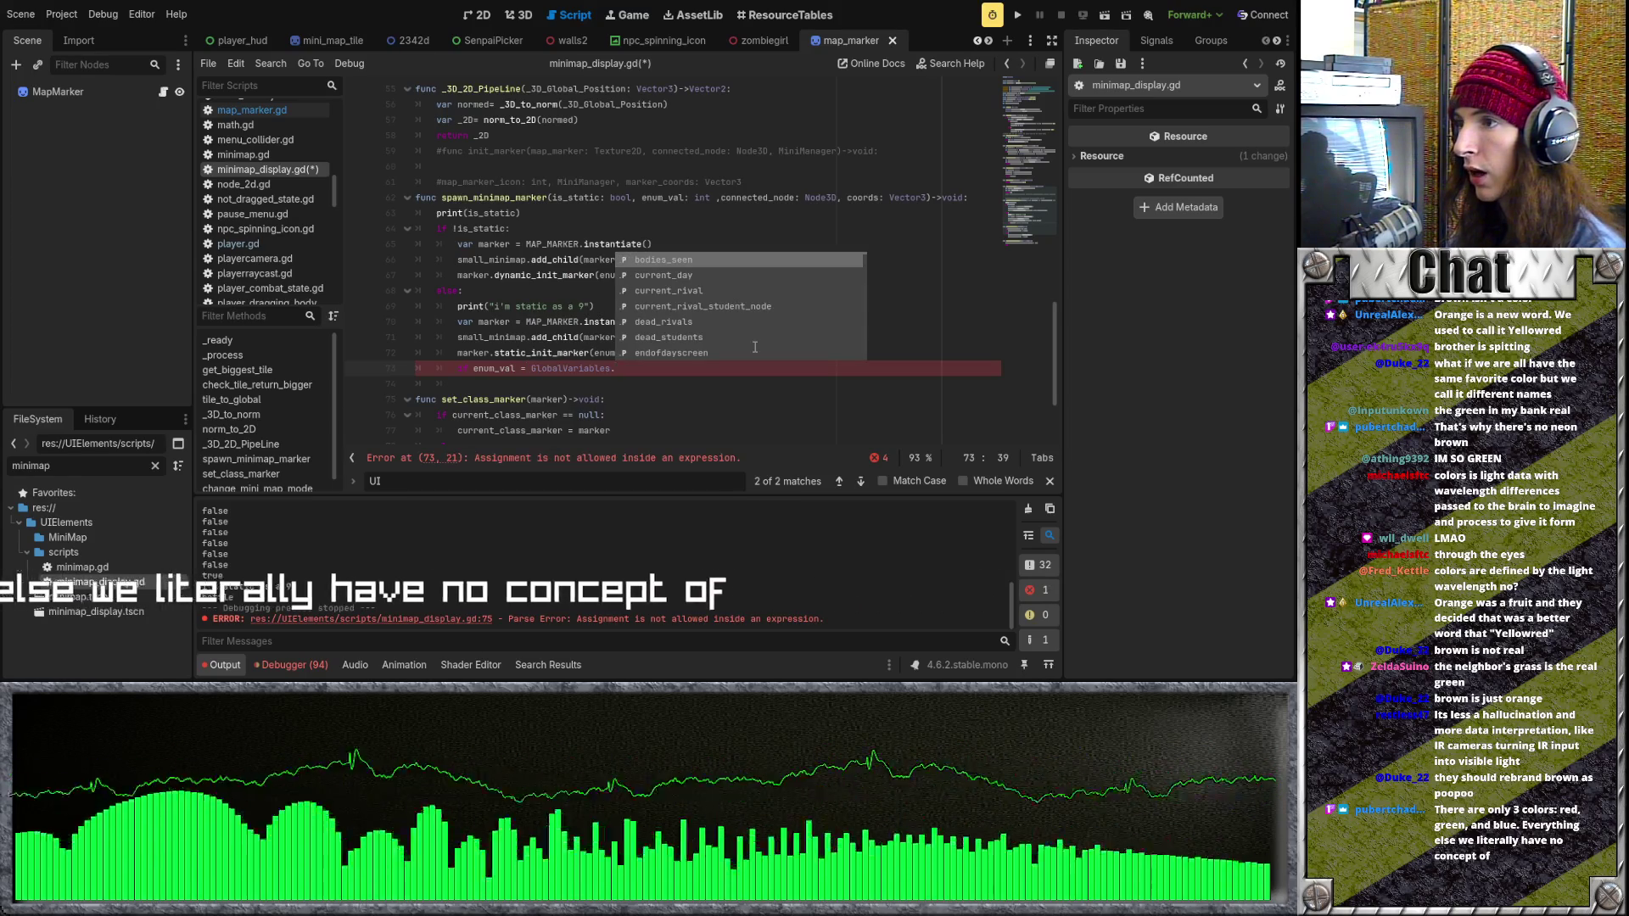
pyautogui.write('map_markers.')
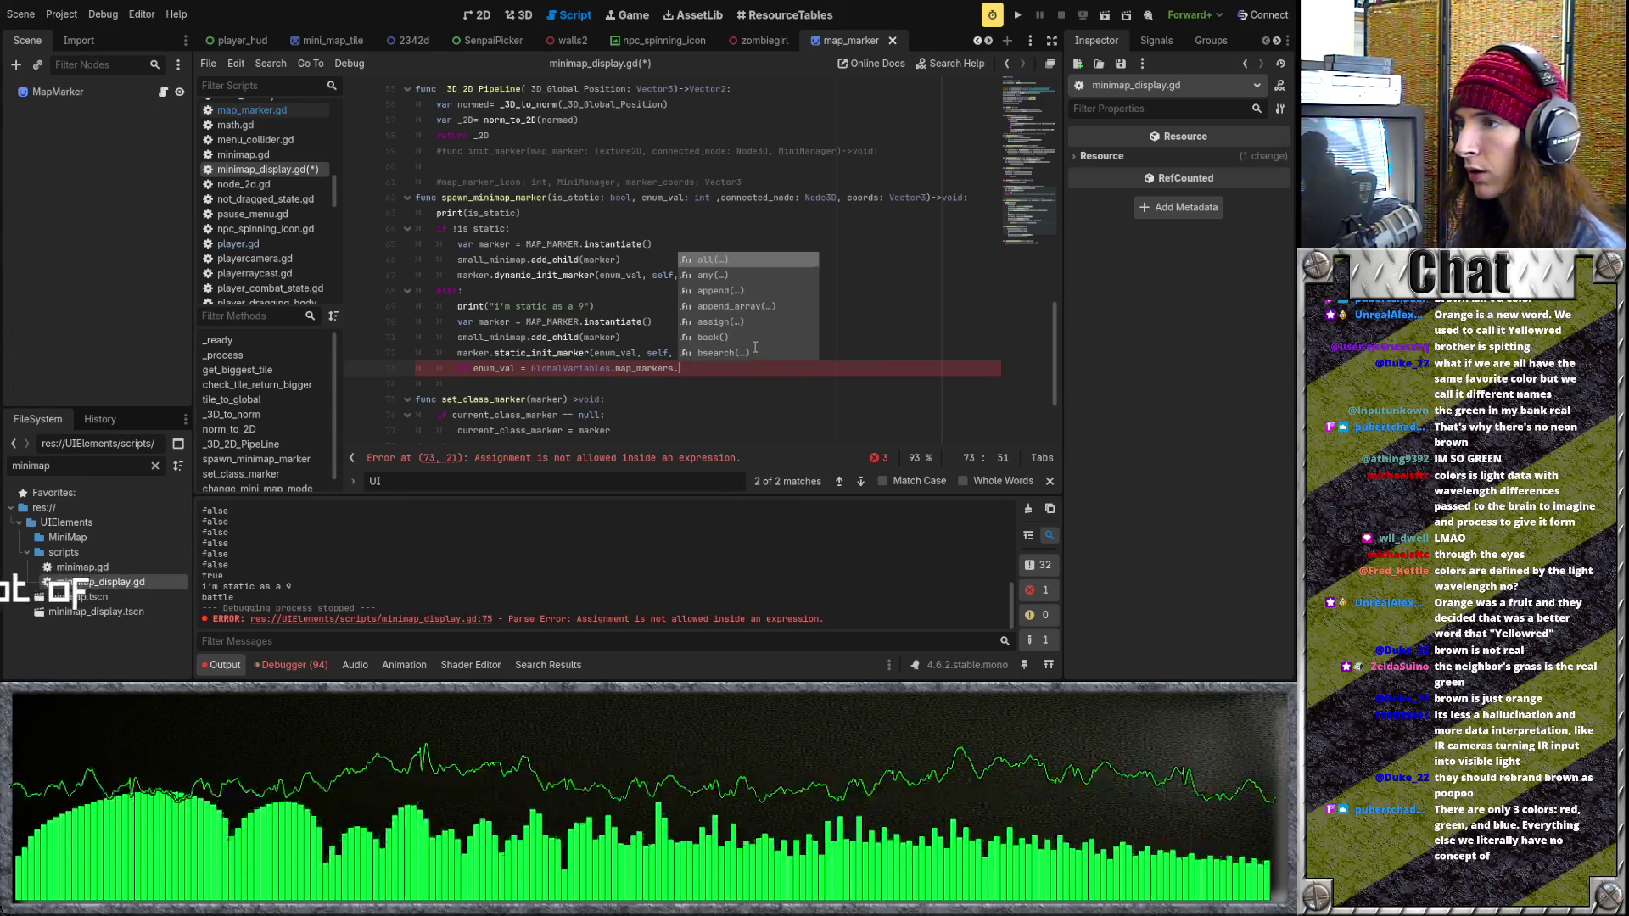
pyautogui.press('BackSpace')
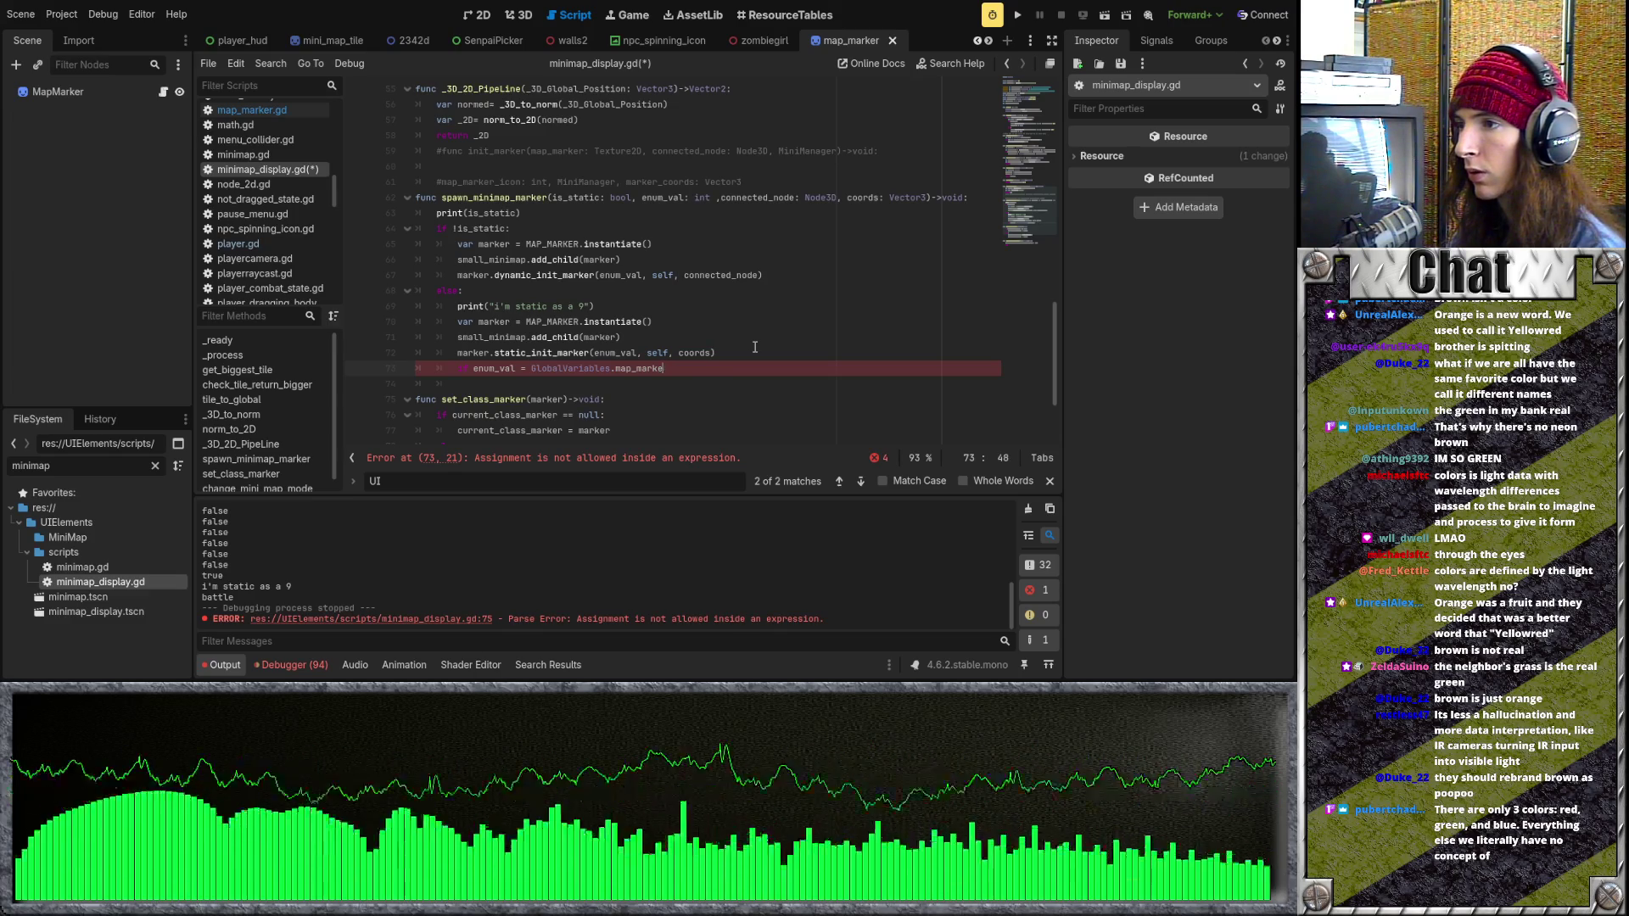
pyautogui.write('map')
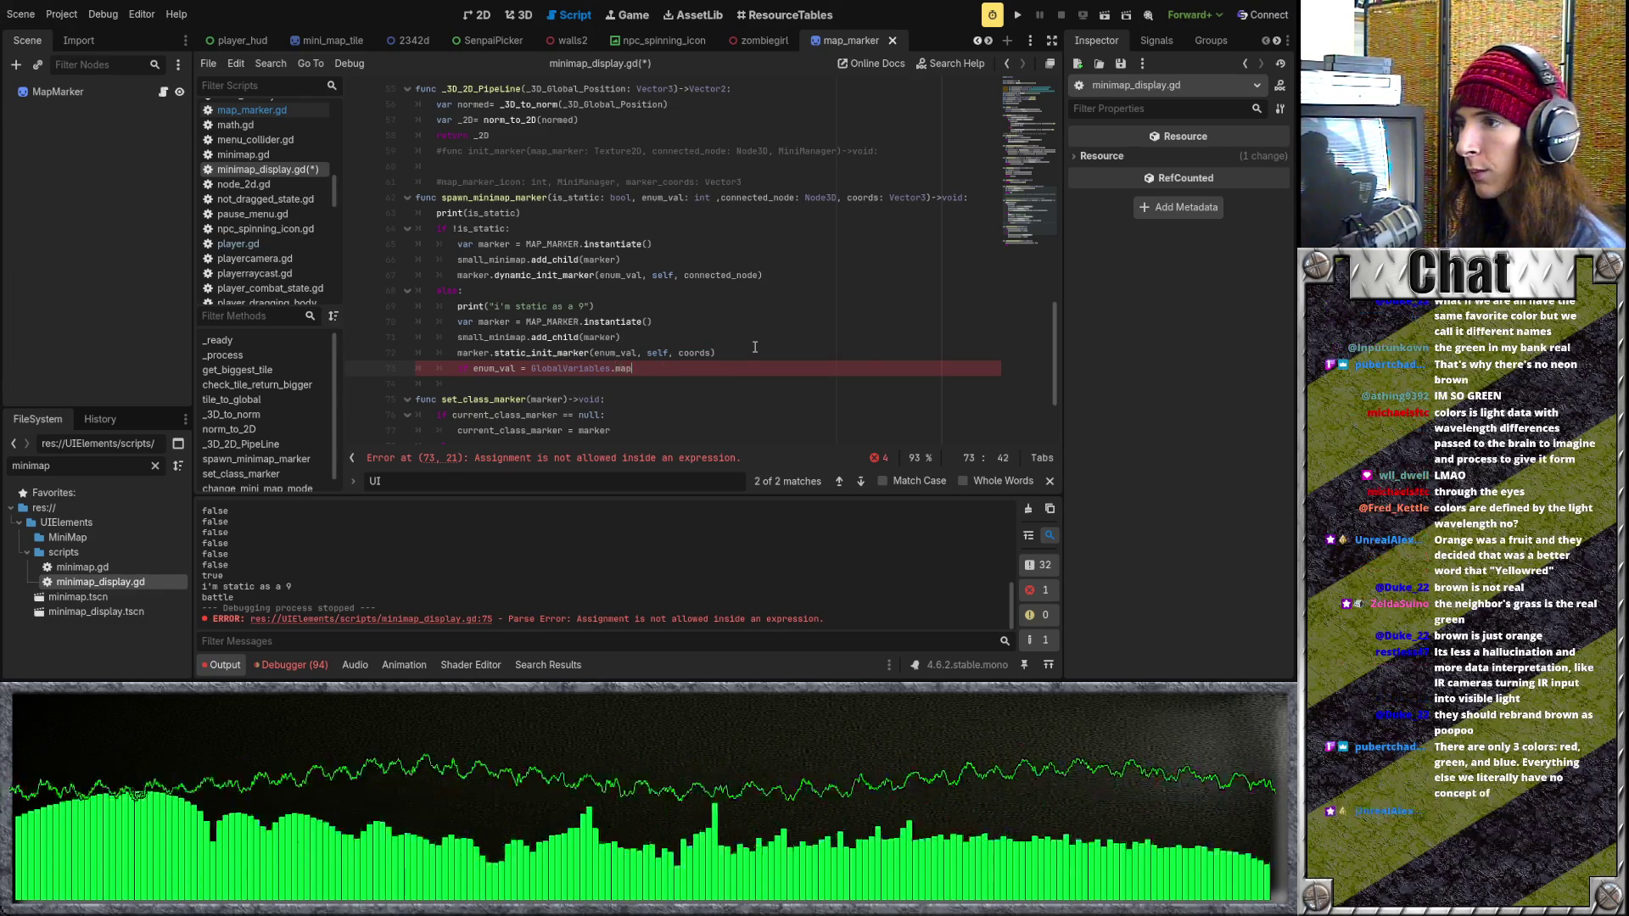
pyautogui.write('_marker_icon.')
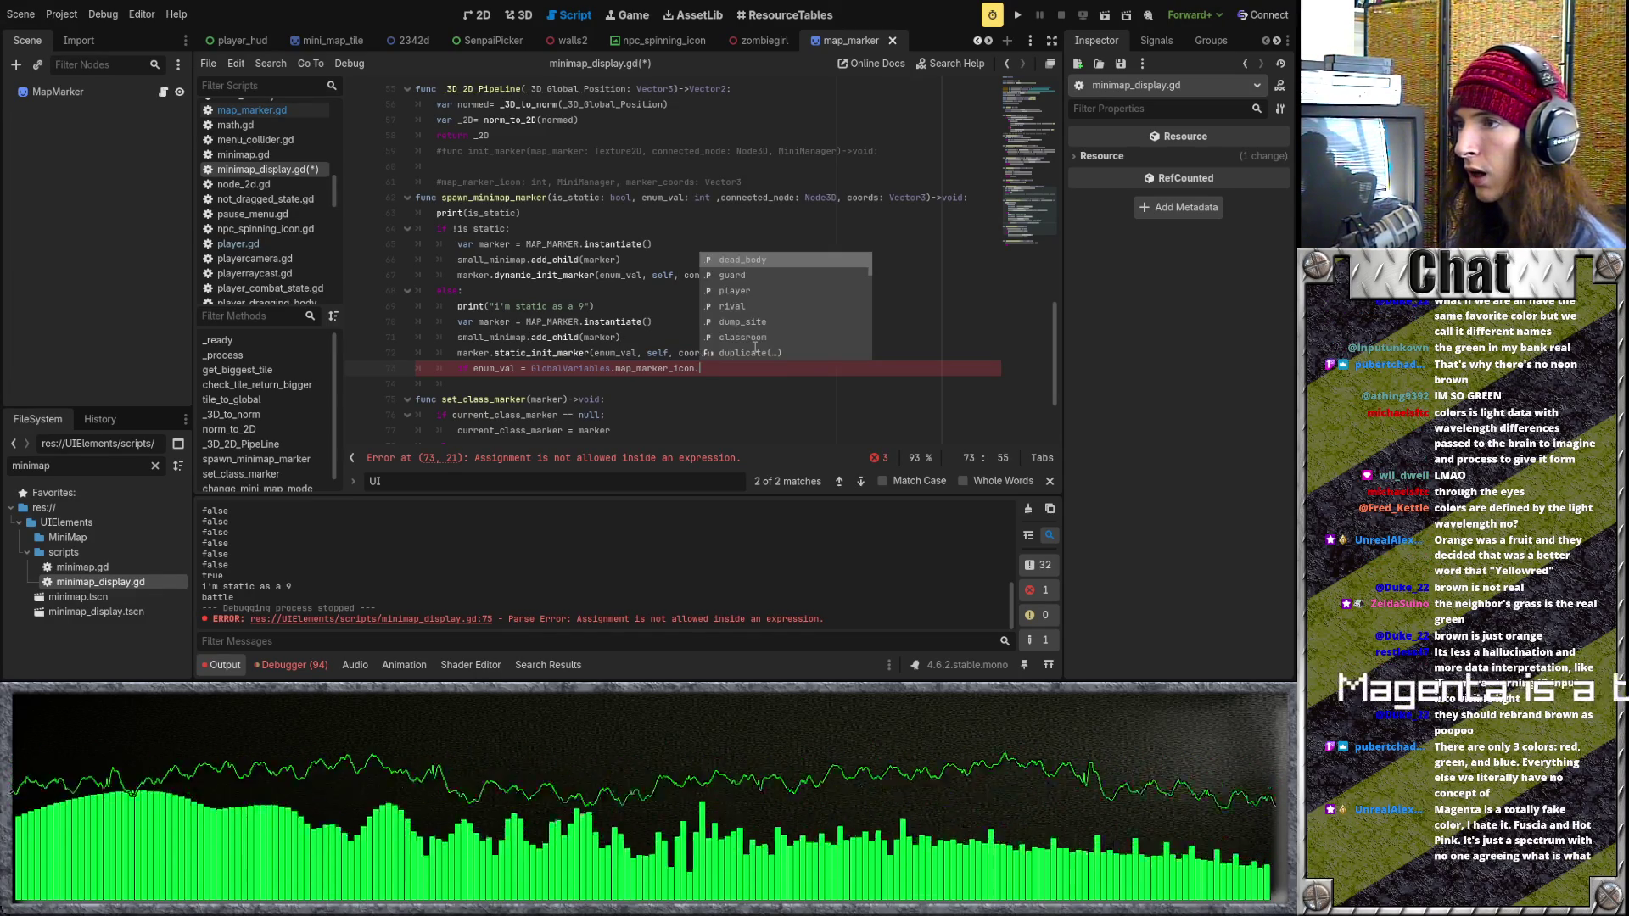
pyautogui.press('Down')
pyautogui.press('Down')
pyautogui.press('Down')
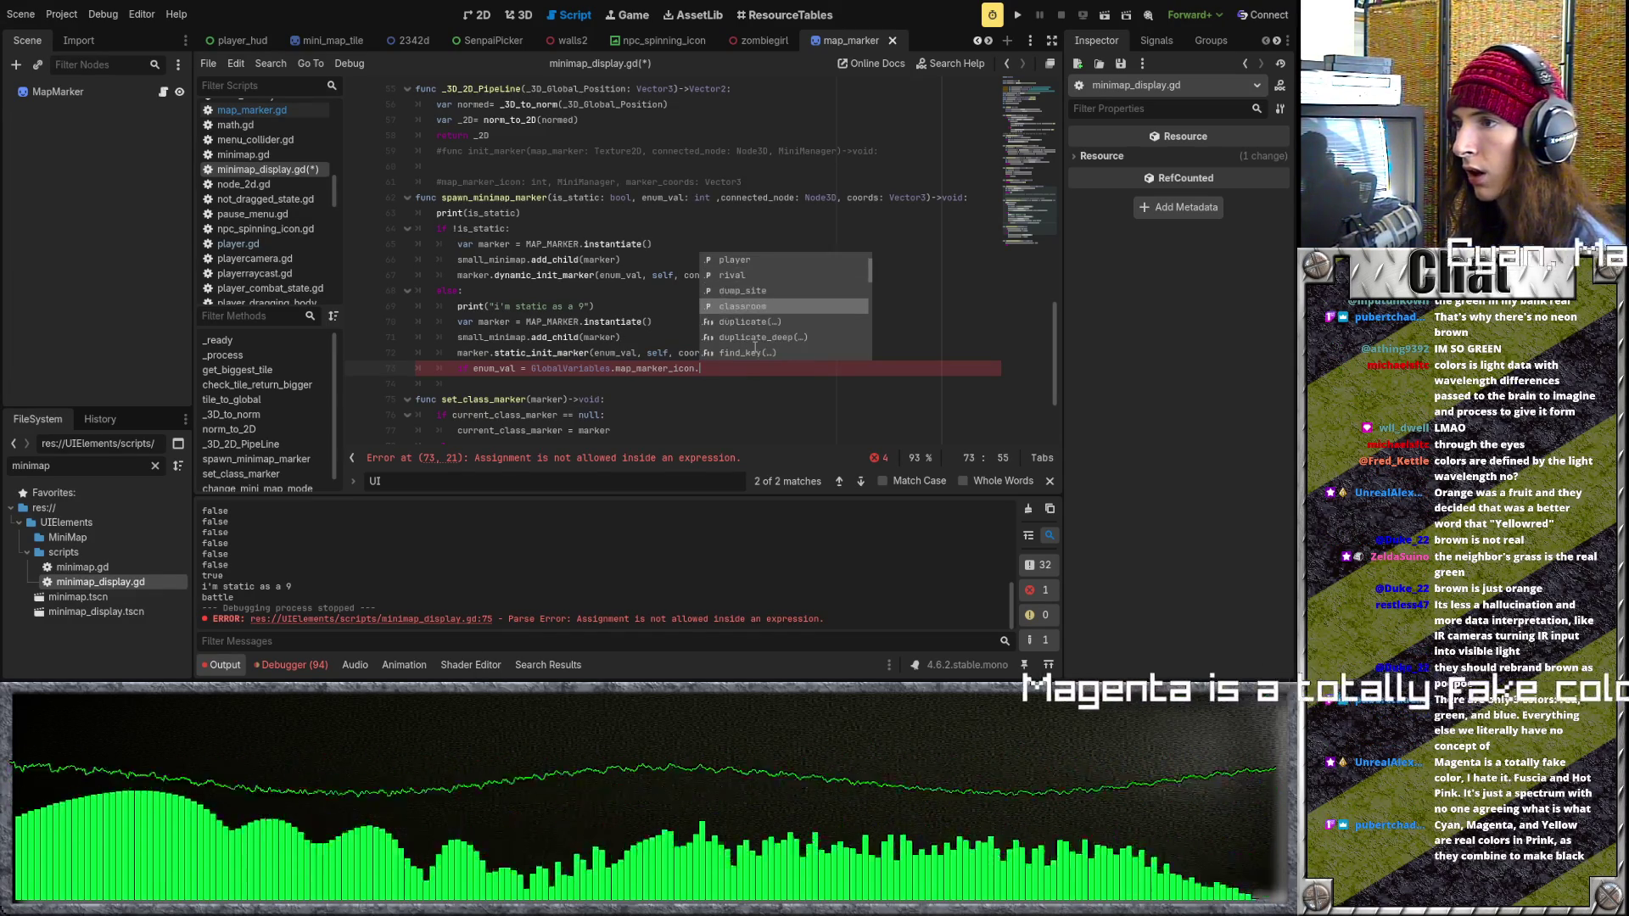
pyautogui.press('Return')
pyautogui.press('Return')
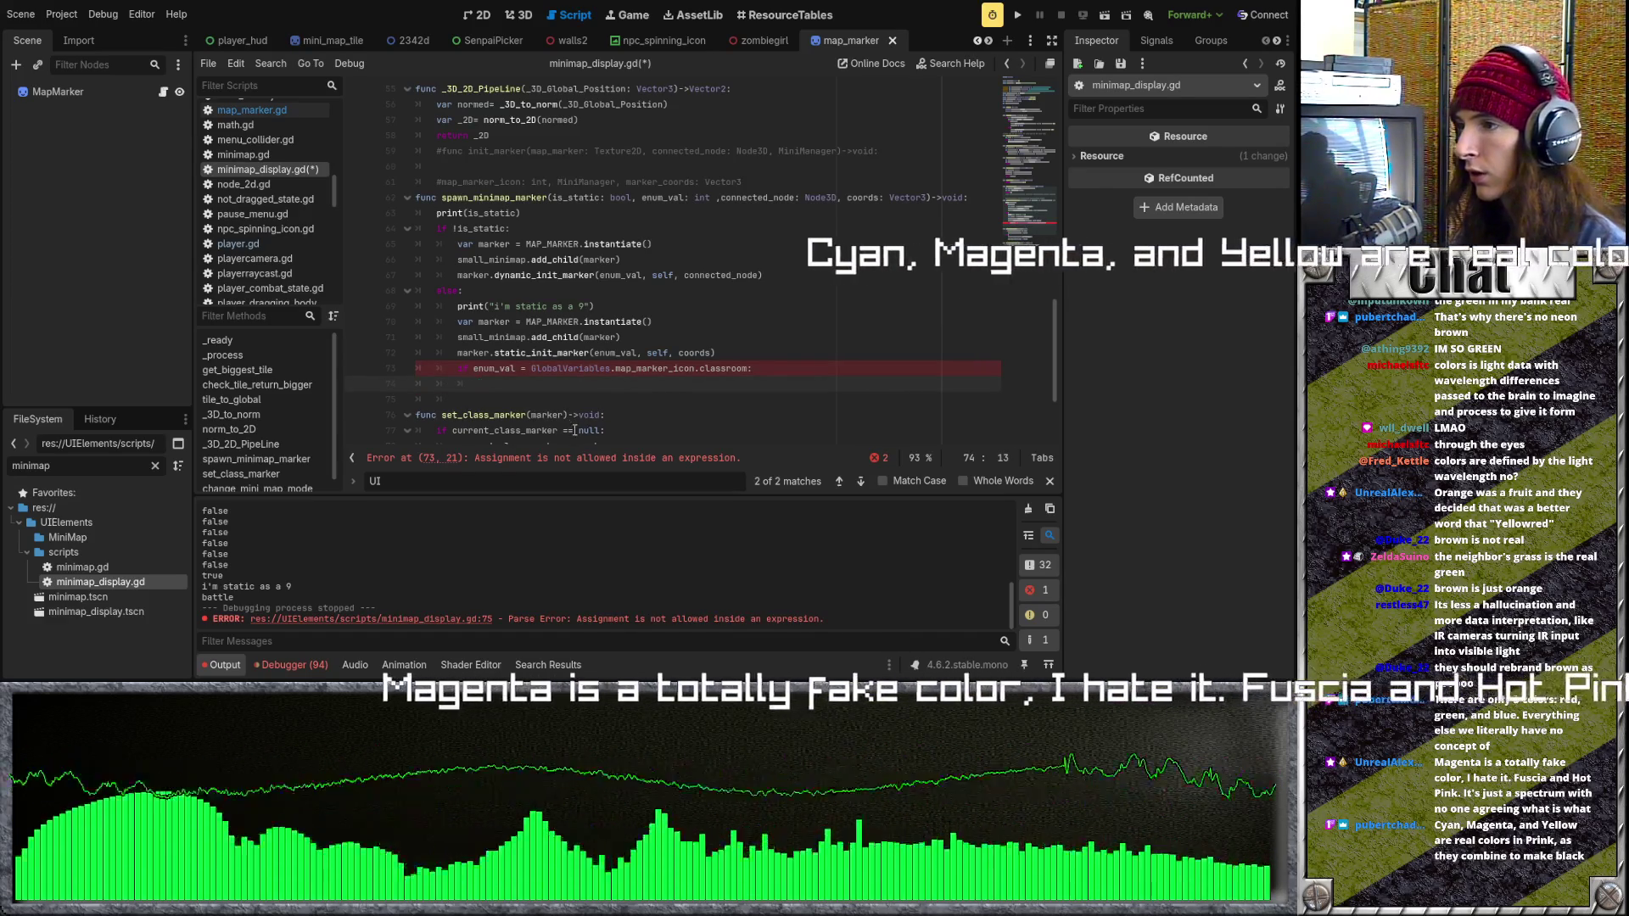
# Paste set_class_marker(marker) inside the classroom check, fix '=' to '==', then save and run.
pyautogui.moveTo(568, 414); pyautogui.dragTo(437, 414)
pyautogui.hotkey('ctrl', 'c')
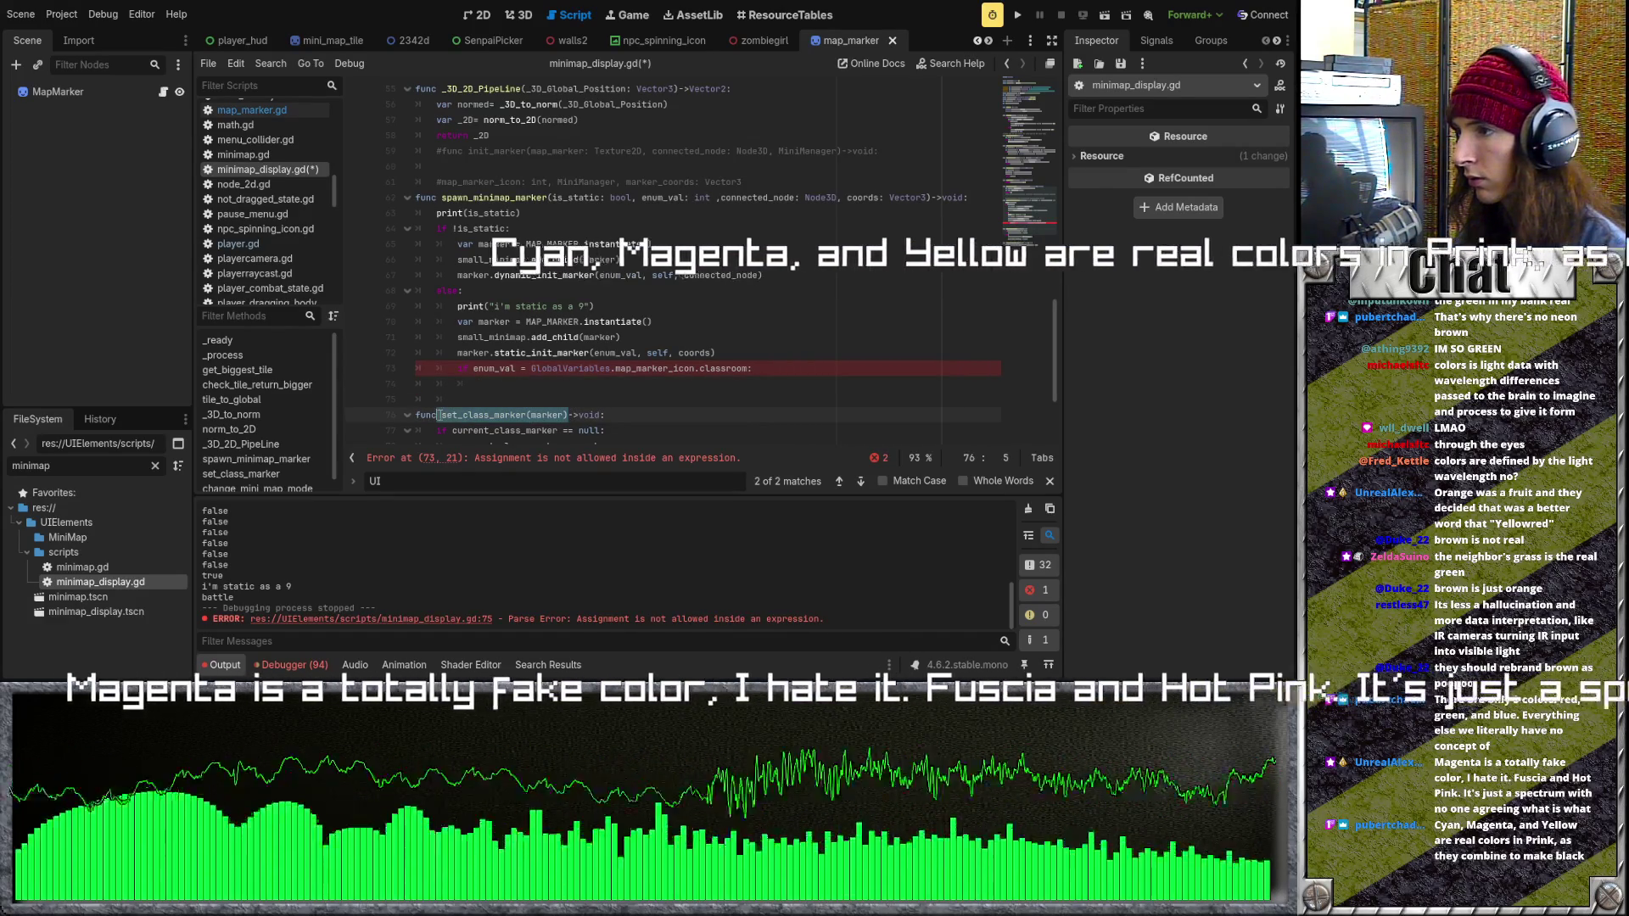
pyautogui.click(512, 383)
pyautogui.hotkey('ctrl', 'v')
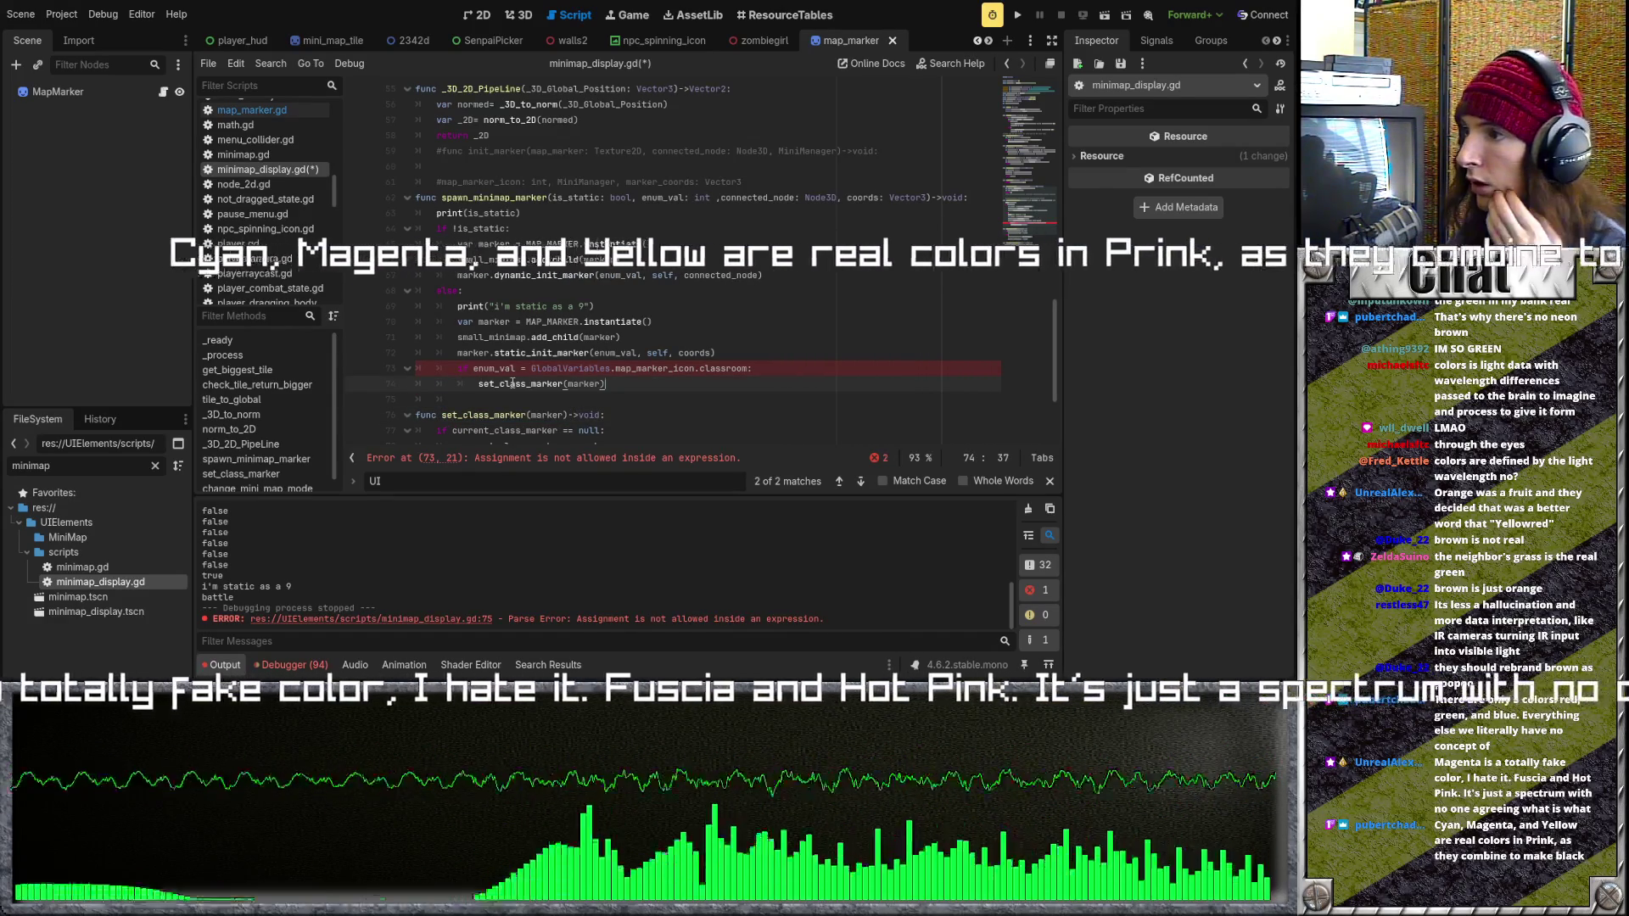
pyautogui.click(525, 369)
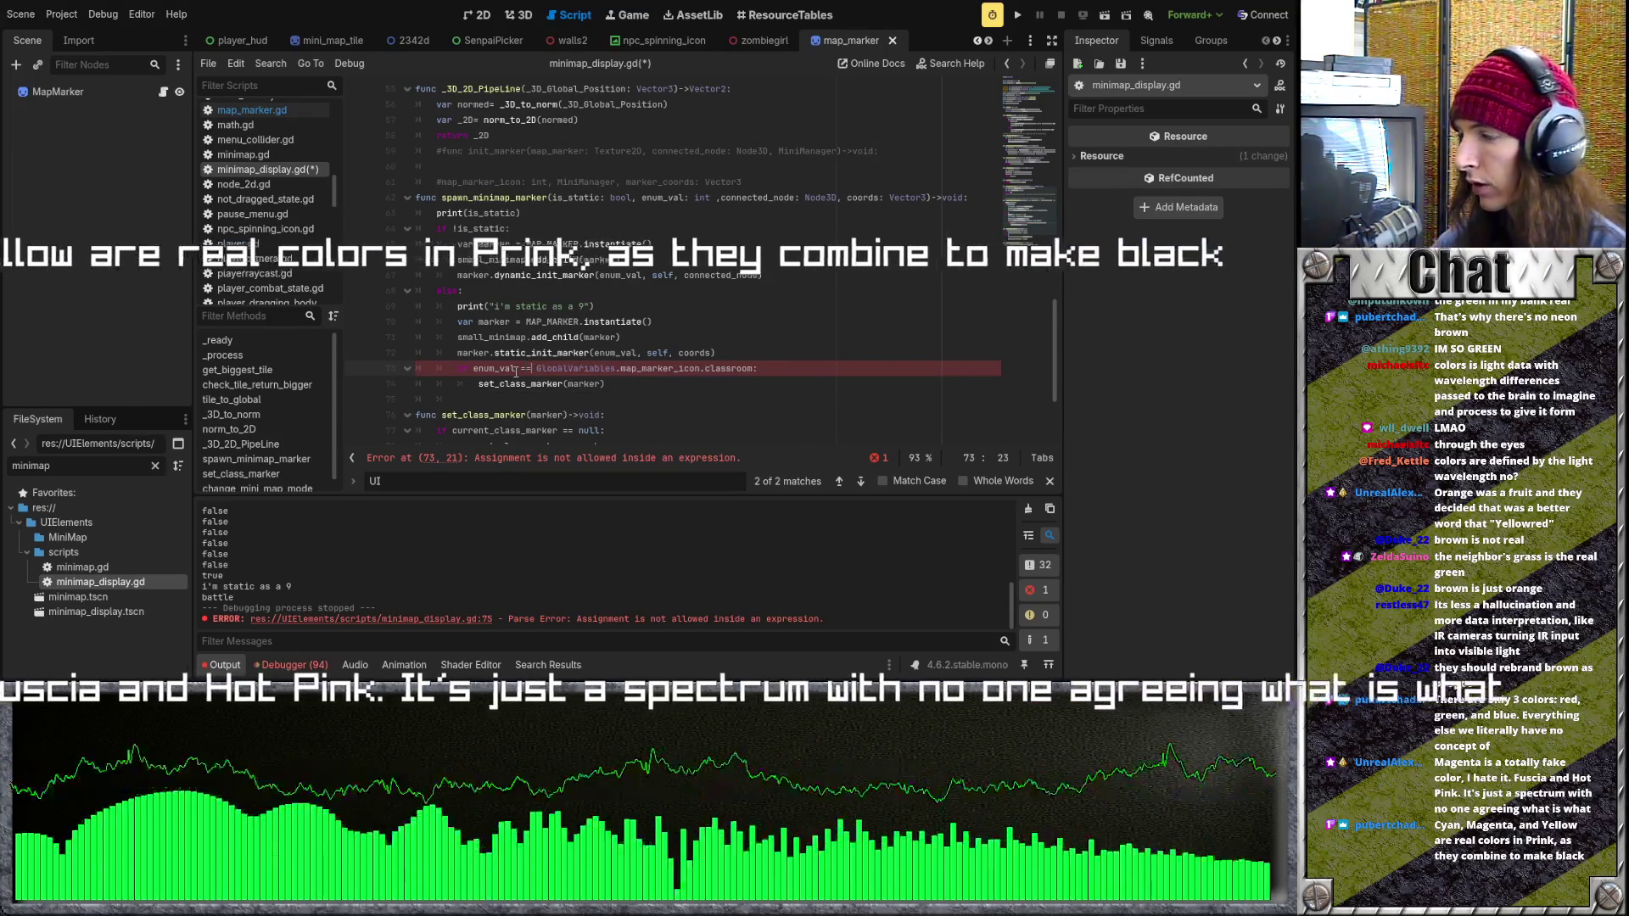
pyautogui.write('=')
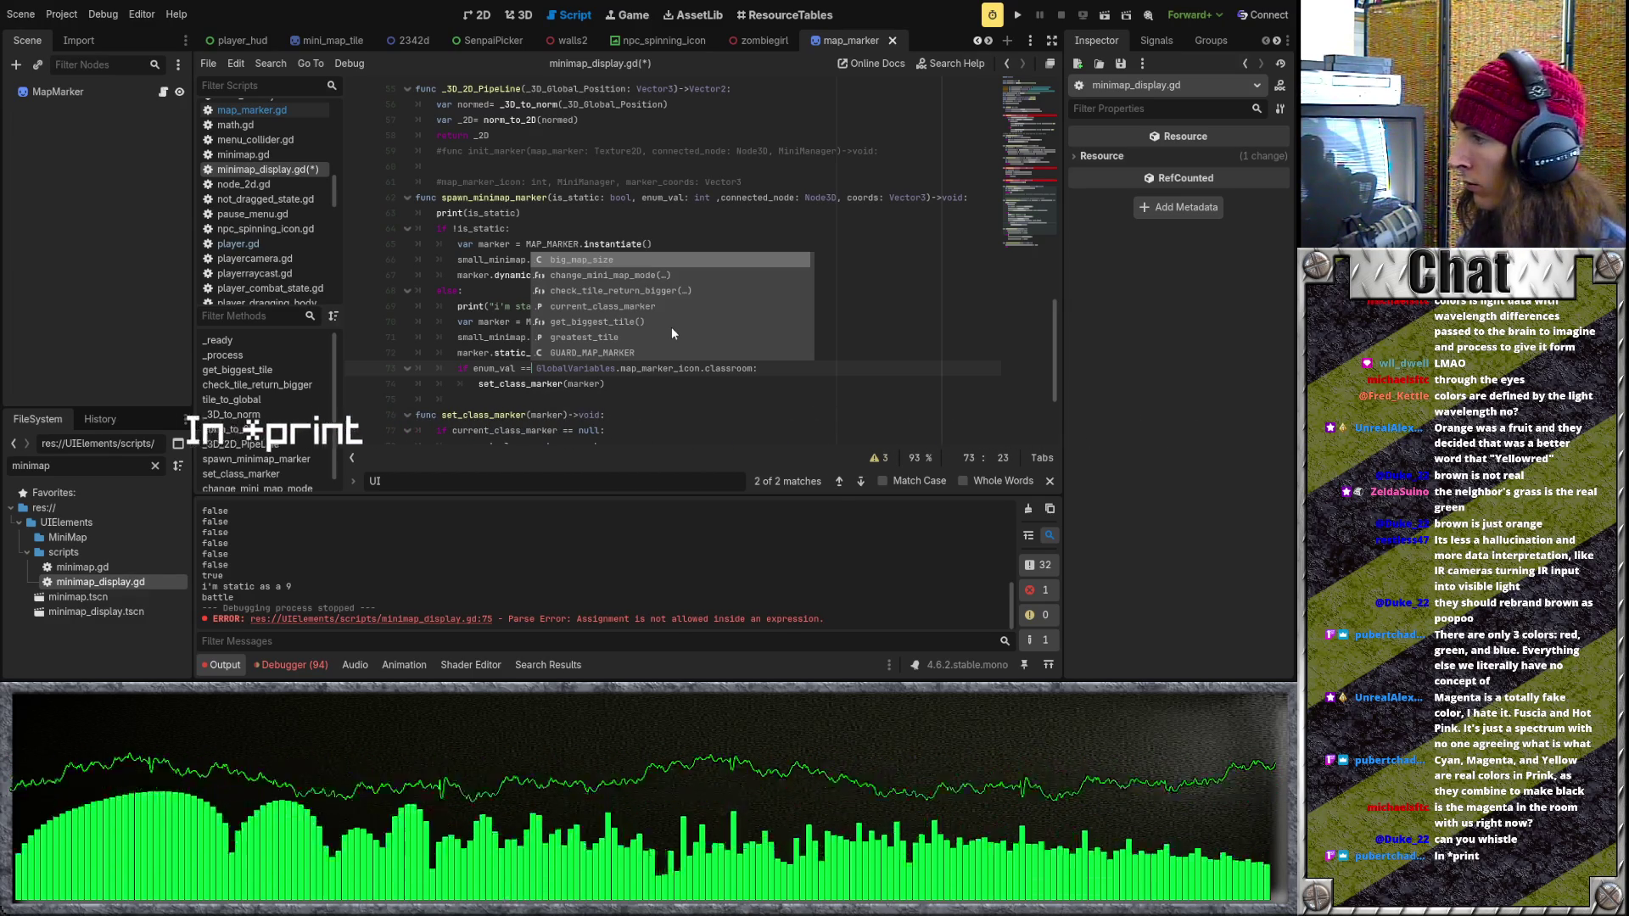
pyautogui.click(520, 321)
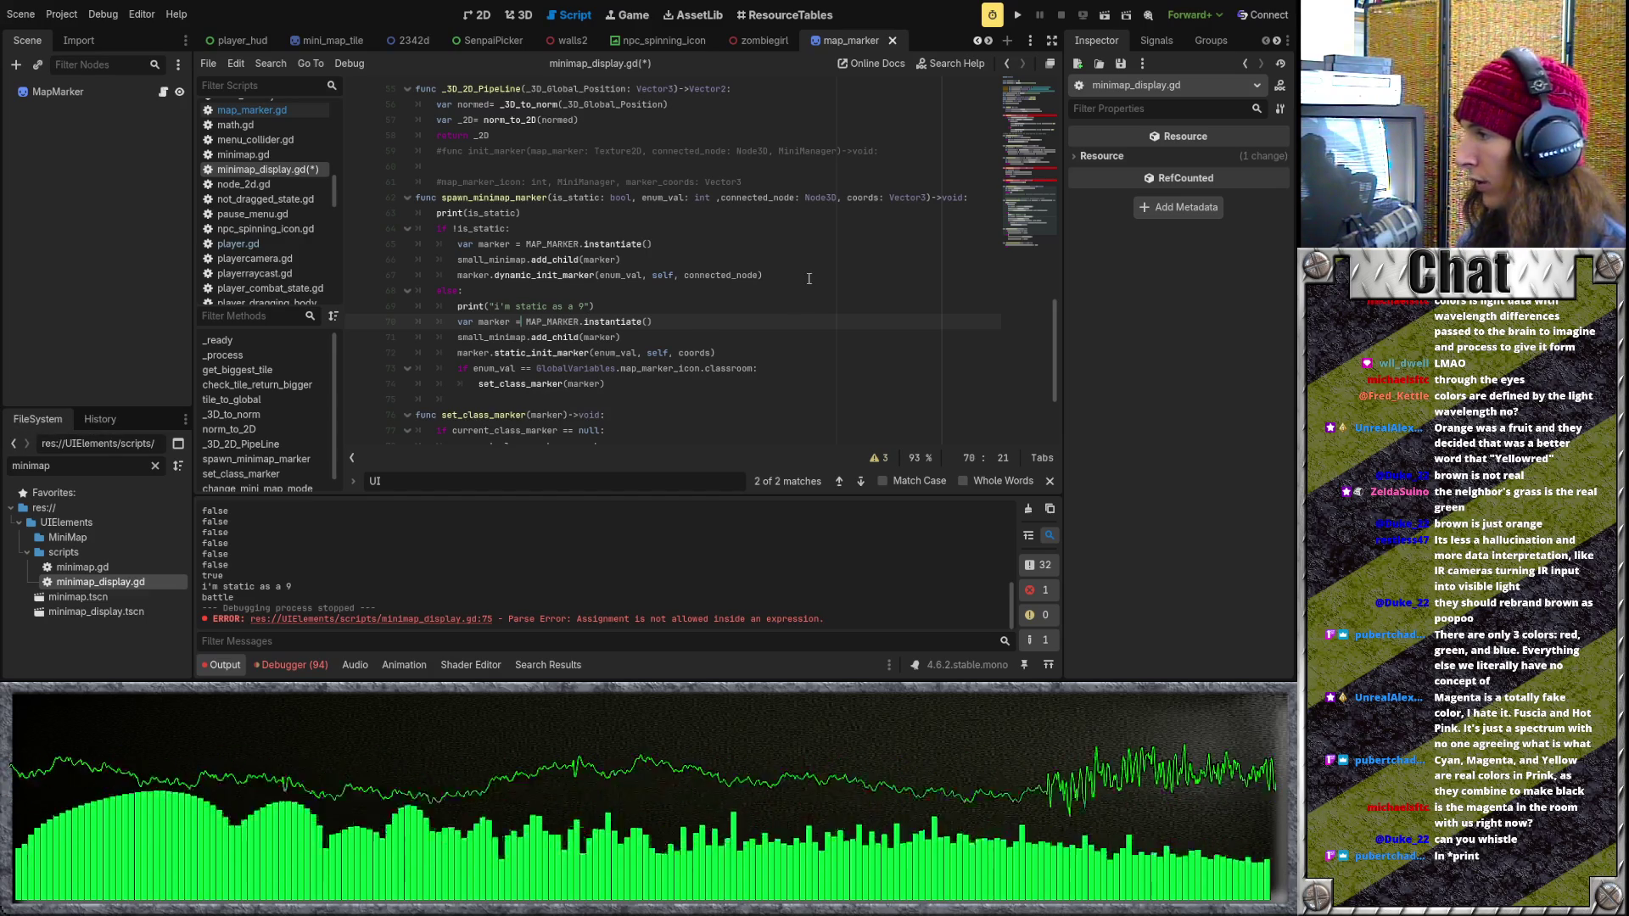
pyautogui.click(1018, 16)
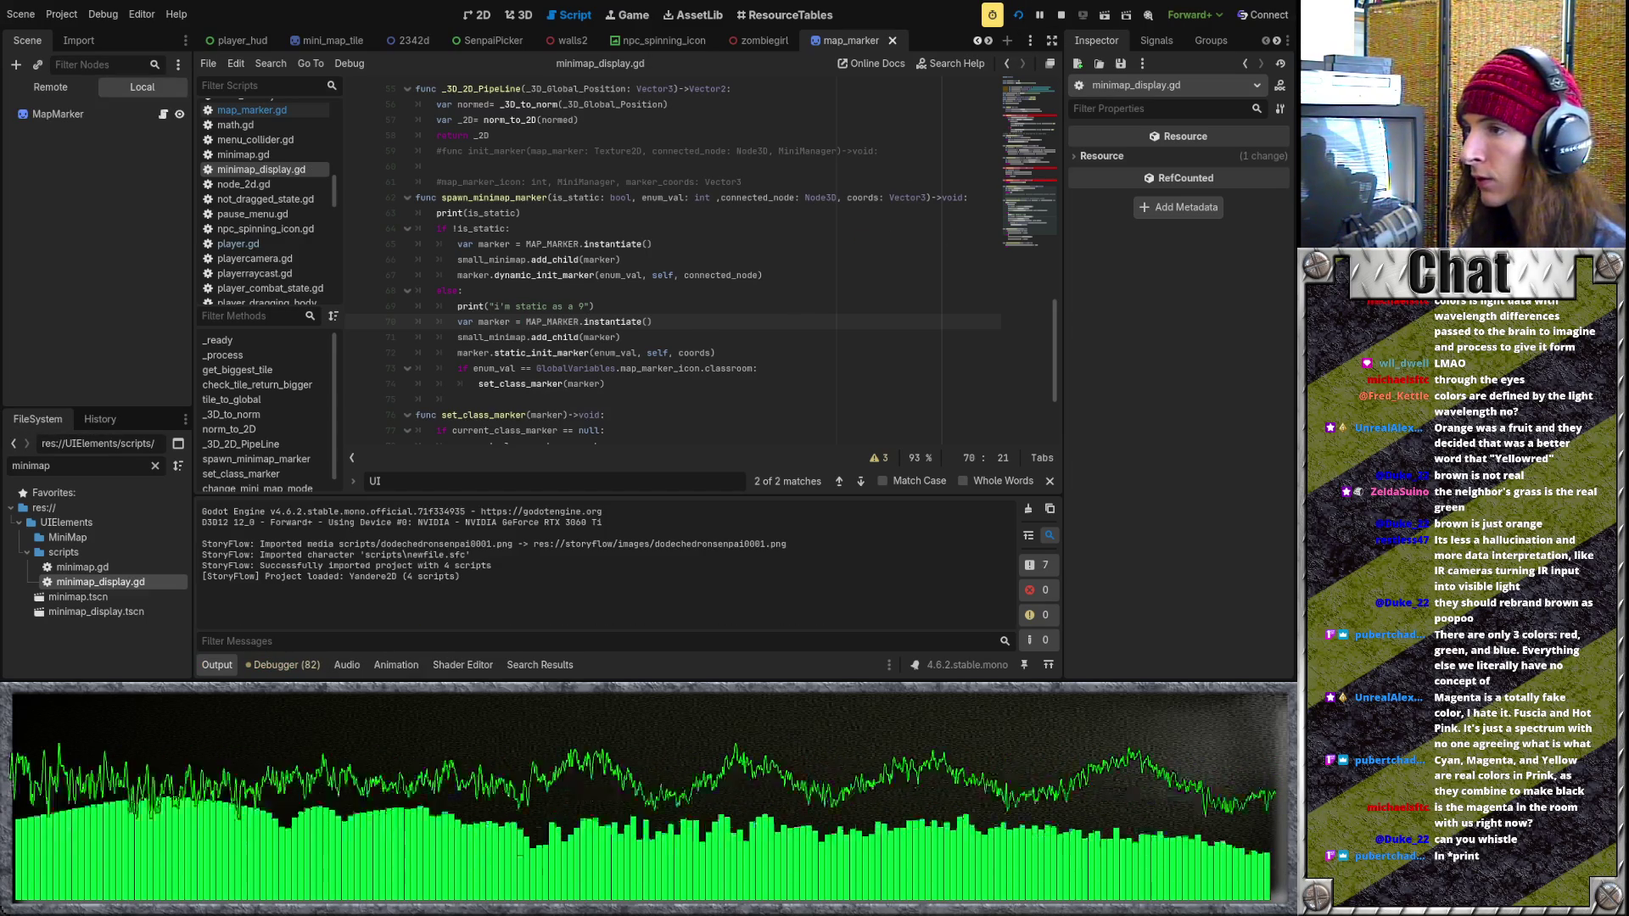
# Confirm the Banshee character and choose Go To School to load the level.
pyautogui.moveTo(1056, 347); pyautogui.dragTo(1035, 164)
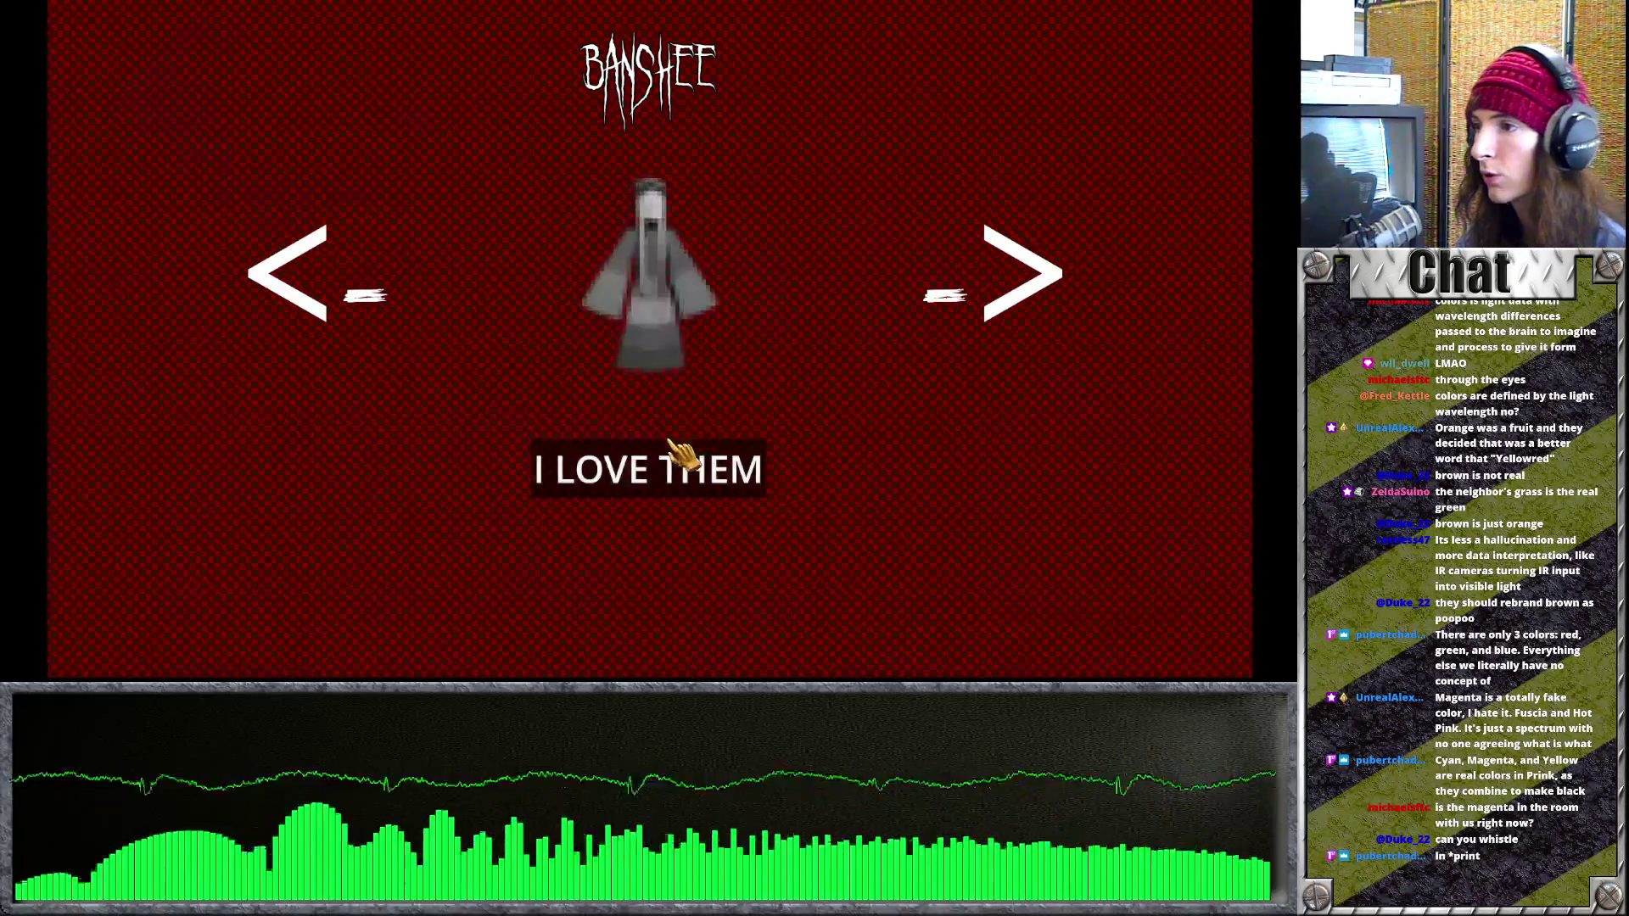
pyautogui.click(670, 443)
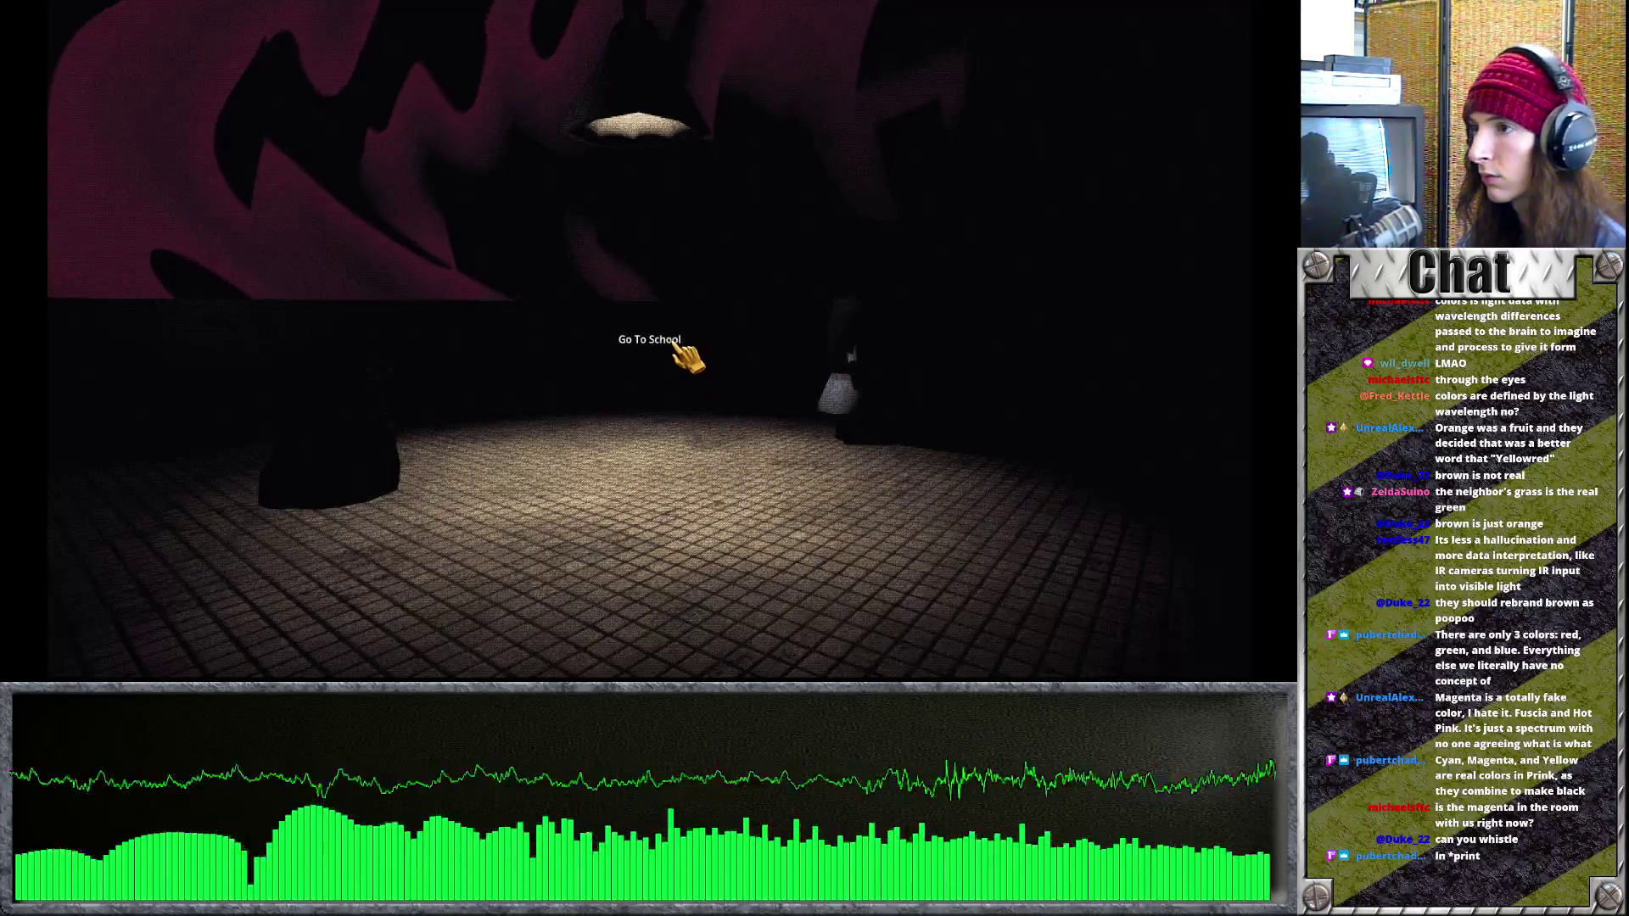
pyautogui.click(676, 343)
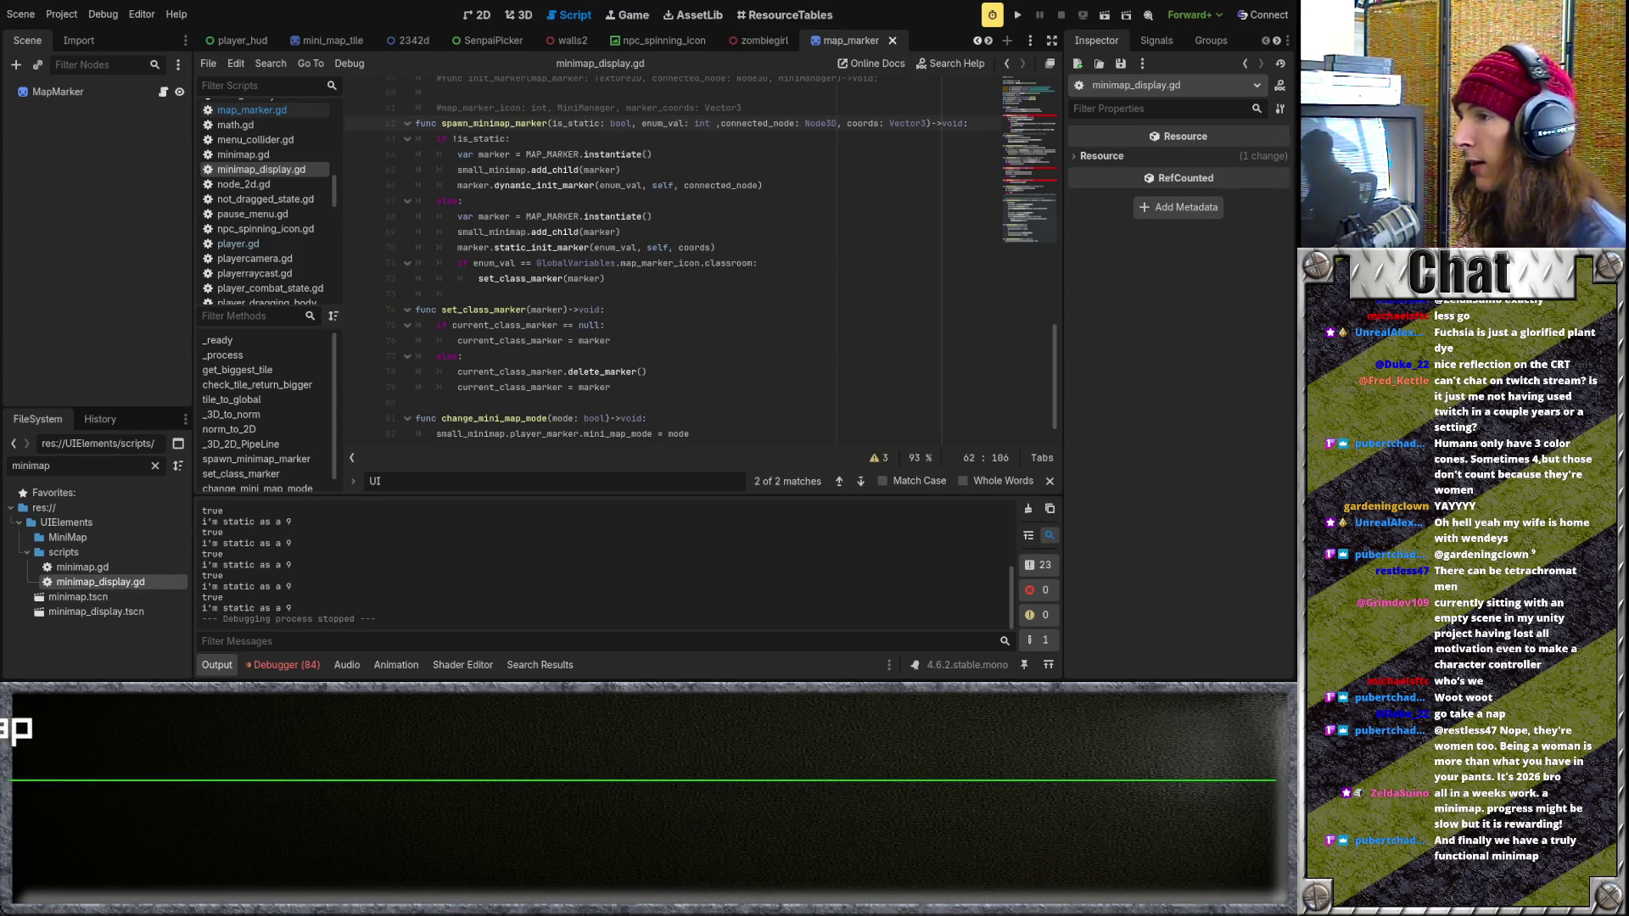
# Clear the FileSystem minimap filter, collapse the UIElements scripts folder and scroll the tree up.
pyautogui.click(155, 465)
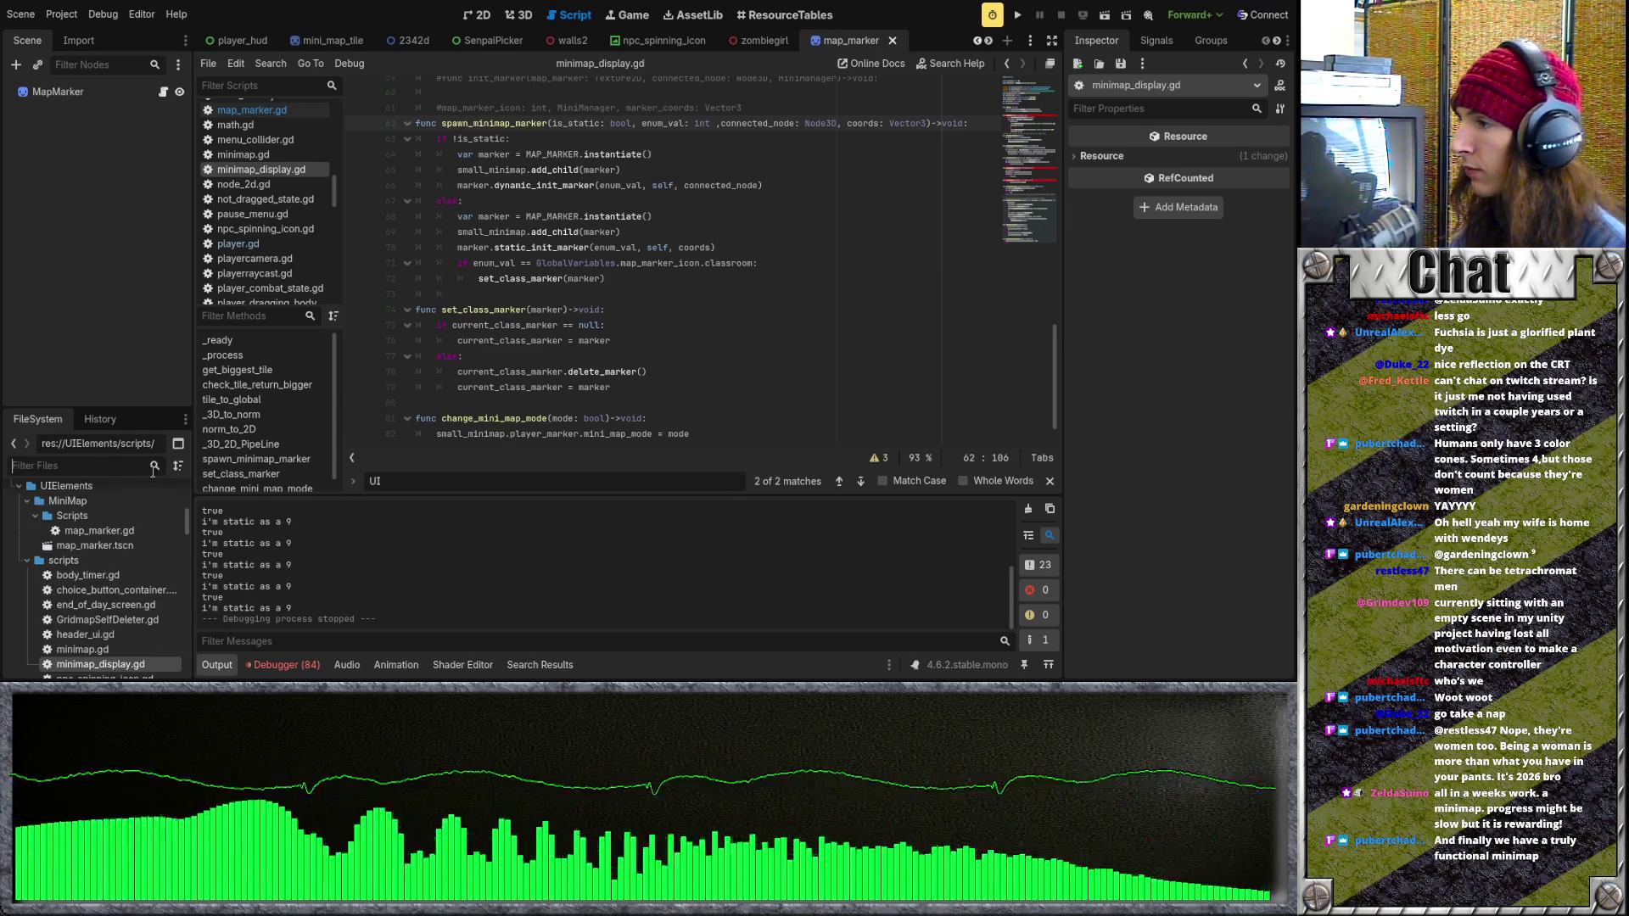
pyautogui.click(27, 562)
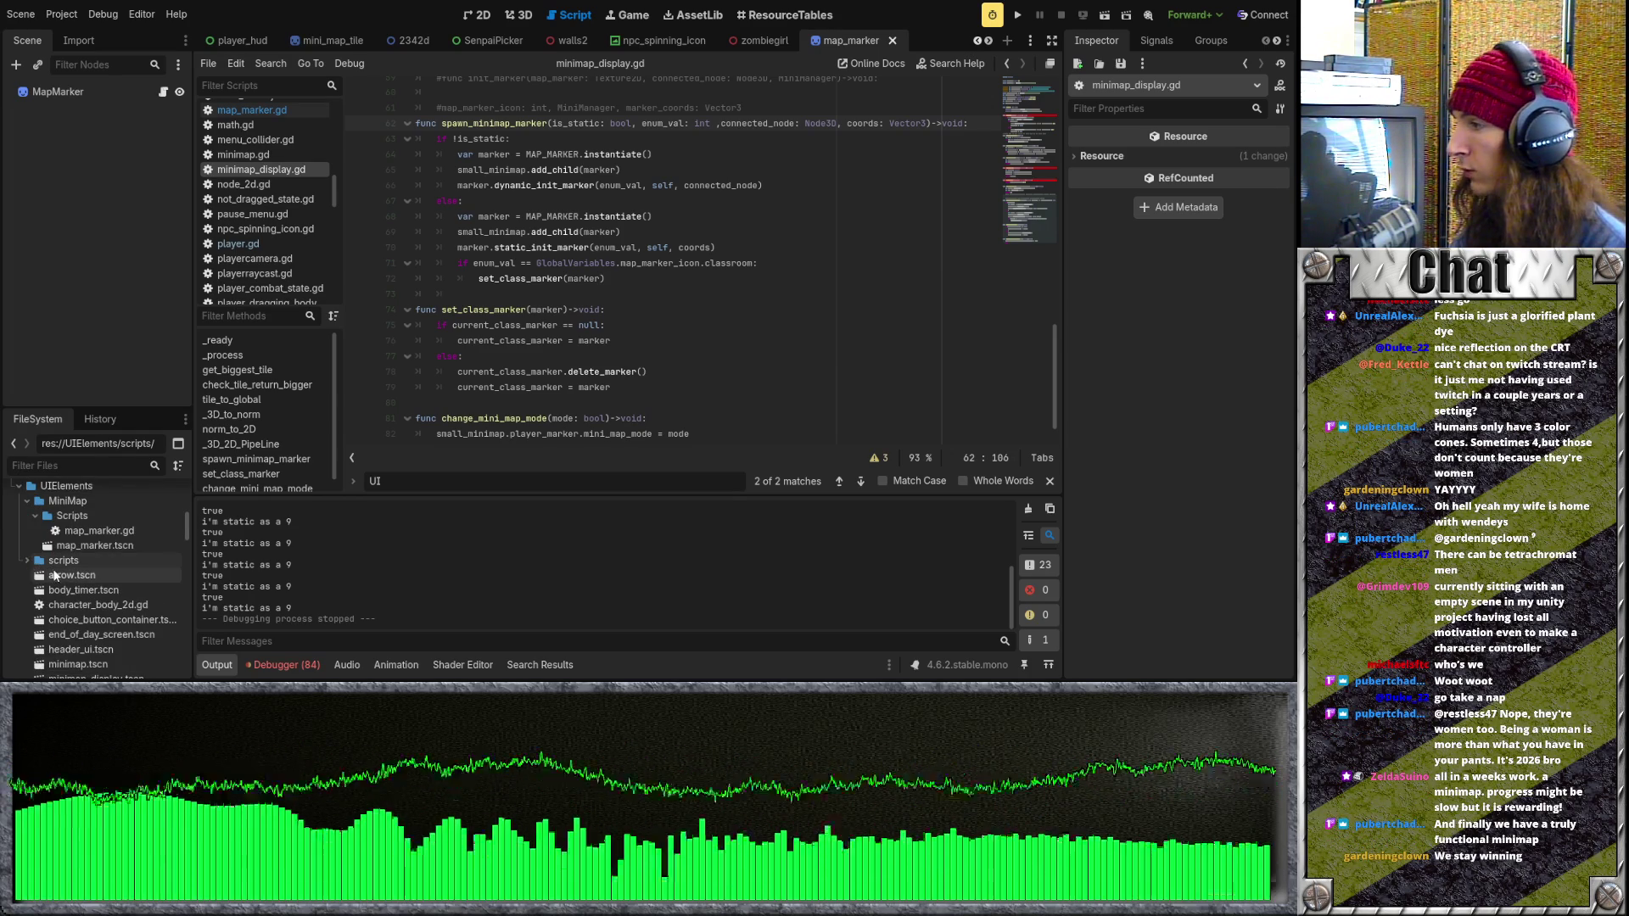
pyautogui.scroll(3, 84, 554)
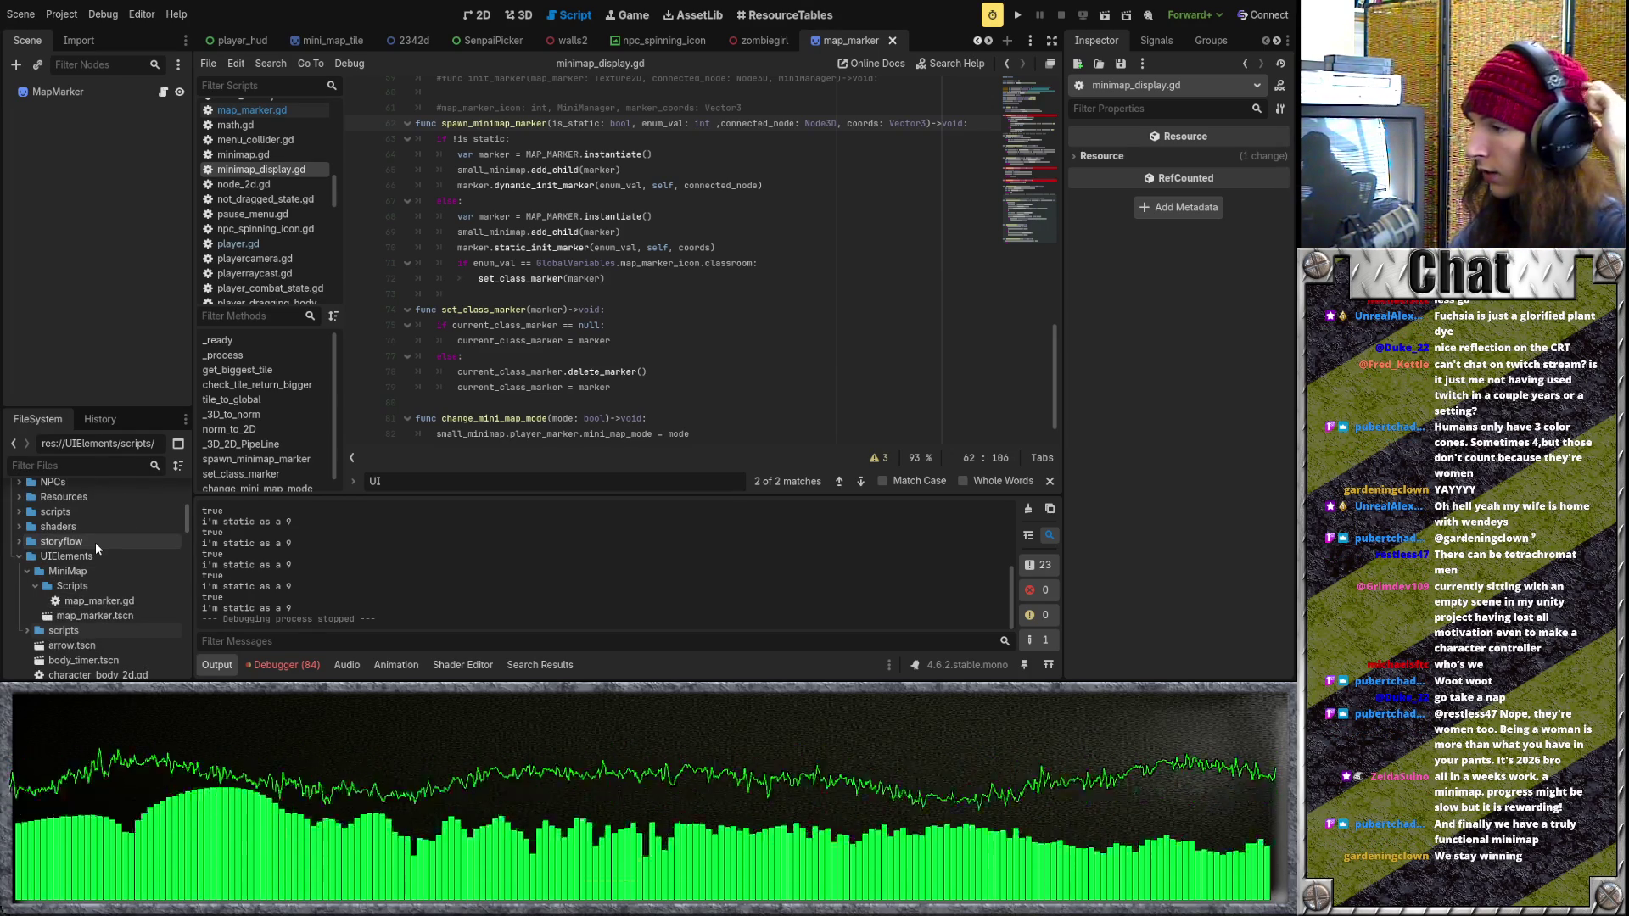